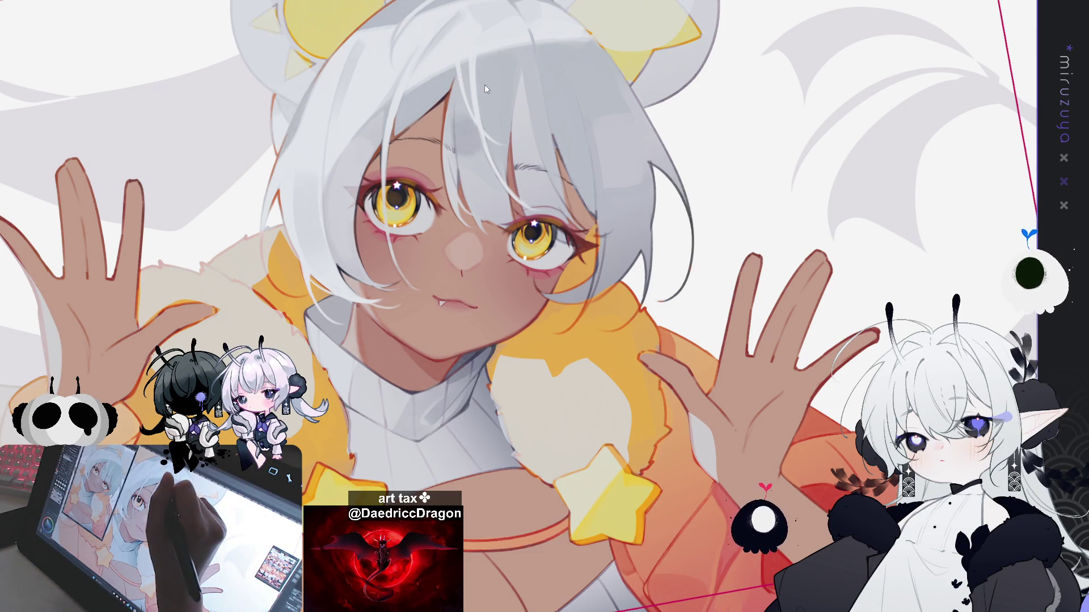
# - Try a small lasso selection beside the right eye, then deselect it with Ctrl+D
pyautogui.moveTo(565, 163); pyautogui.dragTo(530, 170)
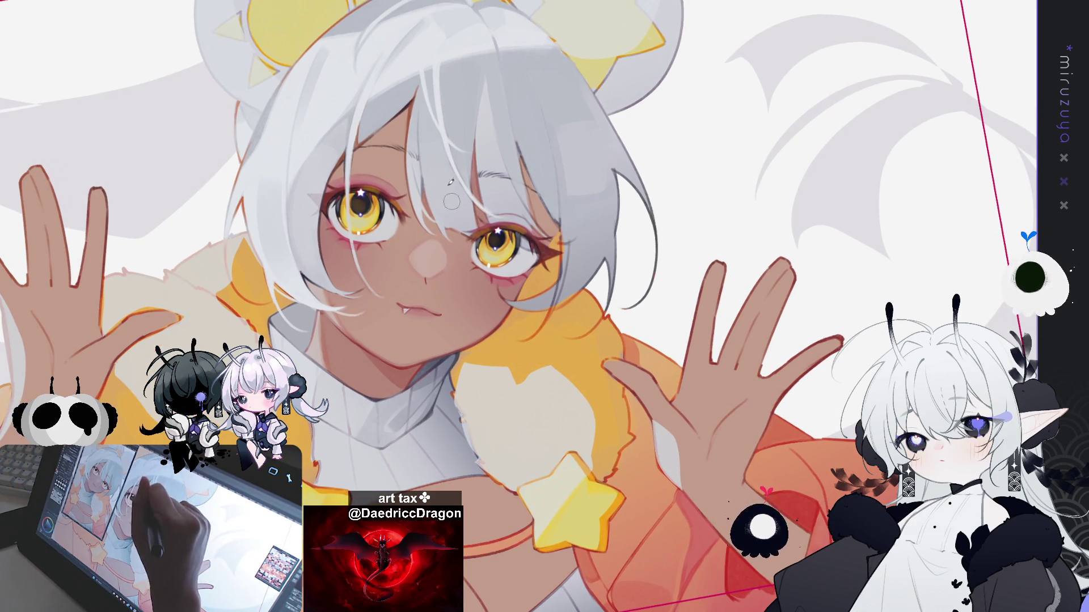
pyautogui.moveTo(447, 208); pyautogui.dragTo(403, 149)
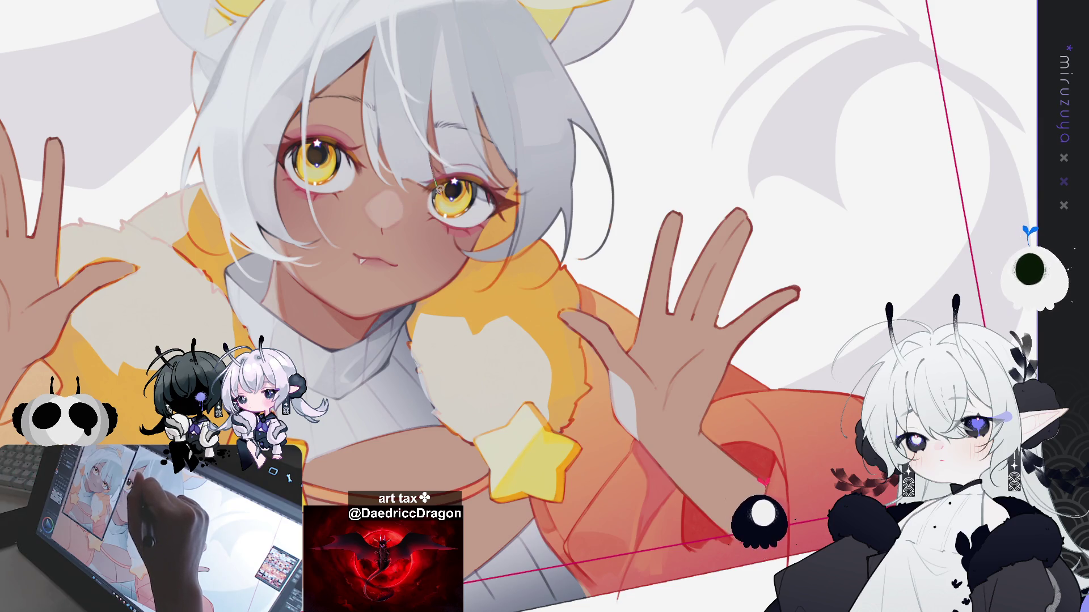
pyautogui.moveTo(427, 182); pyautogui.dragTo(421, 160)
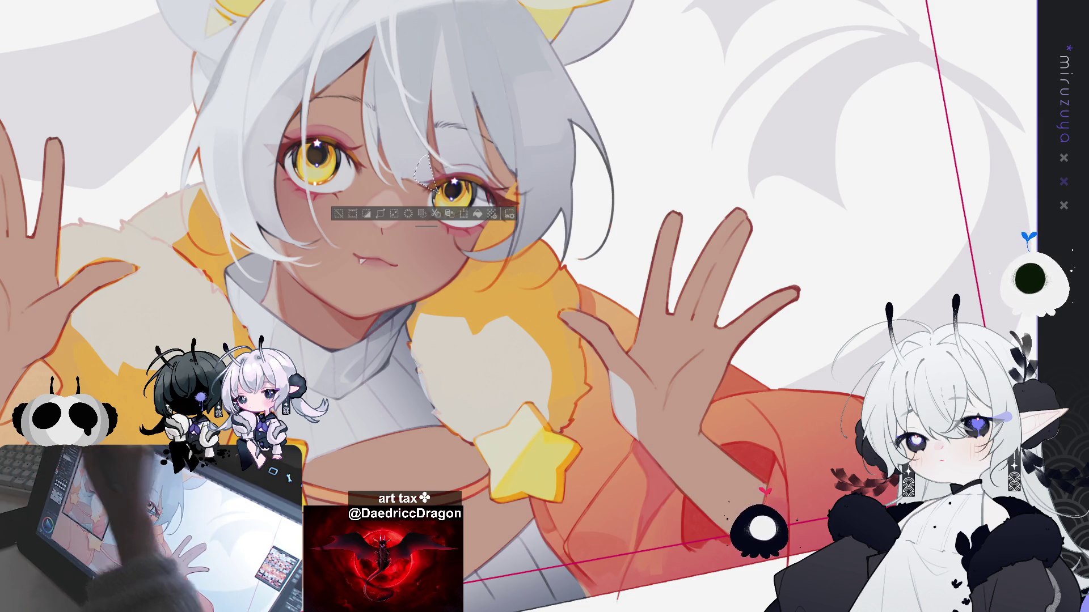
pyautogui.moveTo(421, 161); pyautogui.dragTo(426, 155)
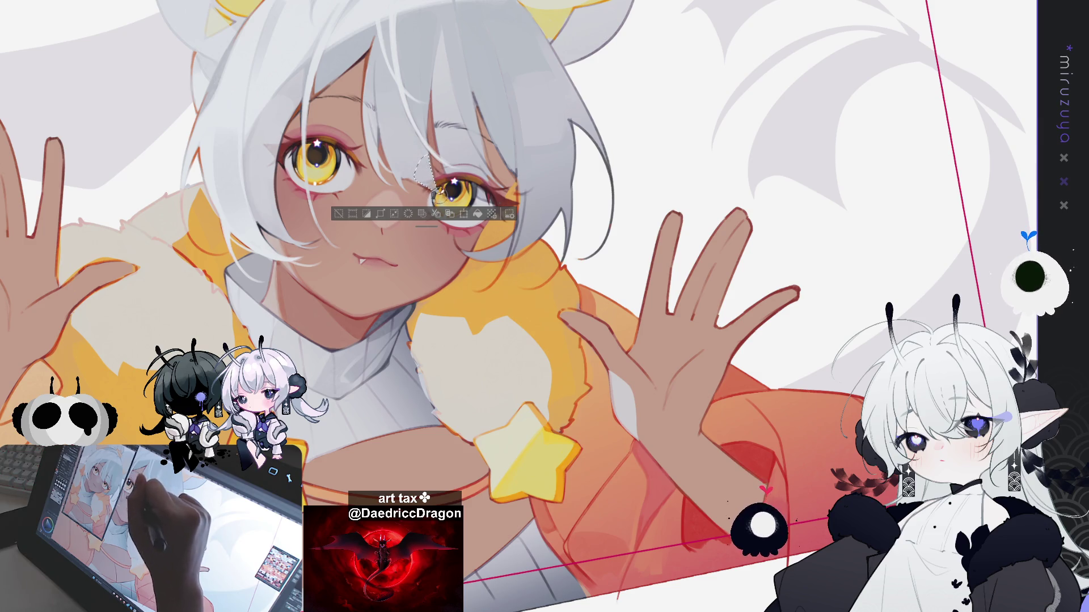
pyautogui.hotkey('ctrl', 'd')
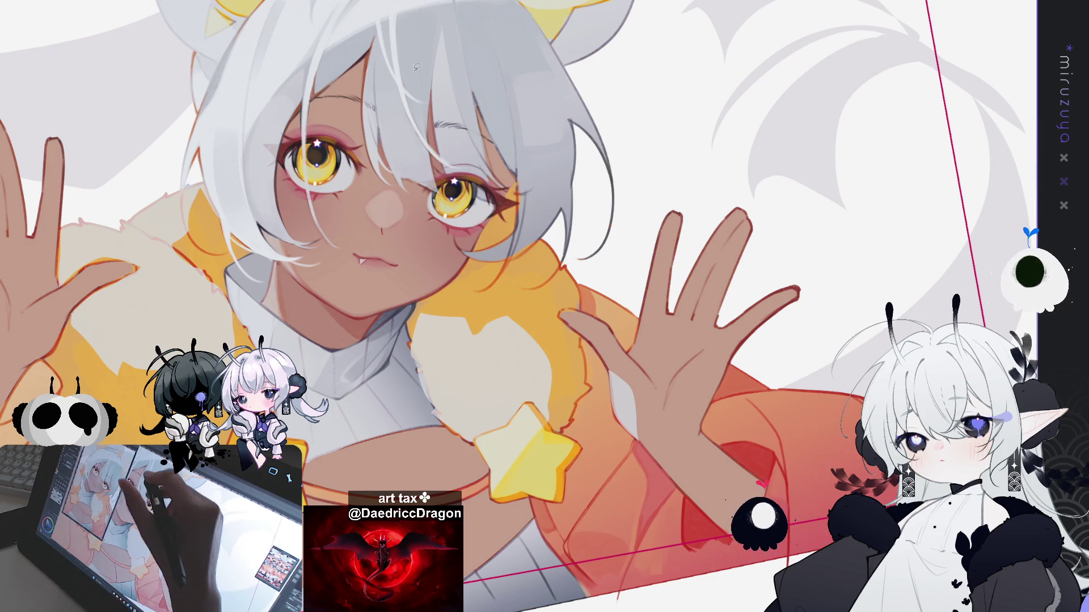
# - Draw a closed lasso loop enclosing the area around the right eye
pyautogui.moveTo(475, 135); pyautogui.dragTo(431, 238)
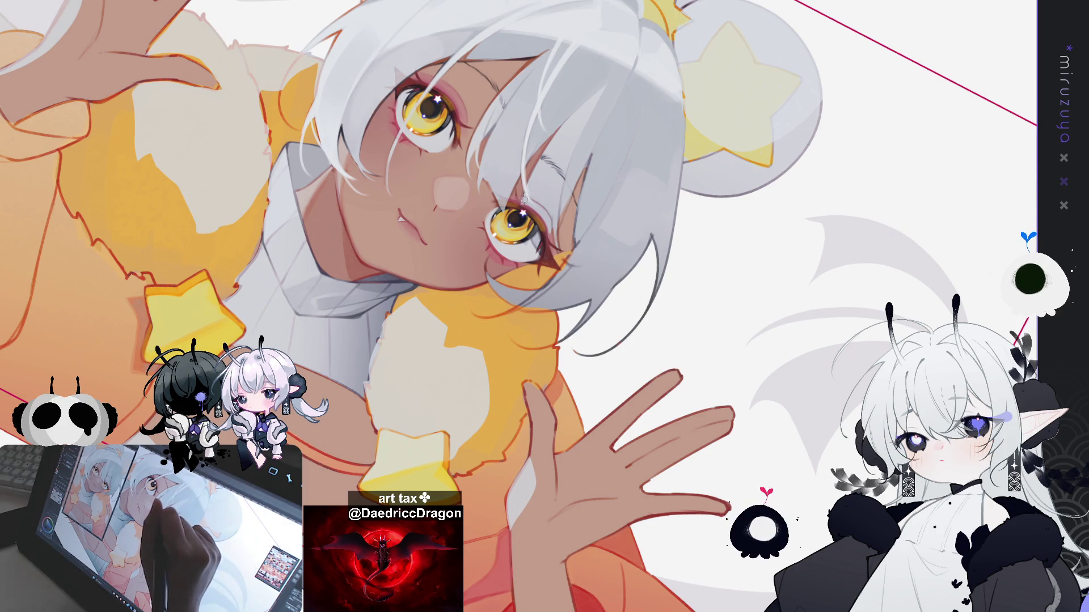
pyautogui.moveTo(522, 196); pyautogui.dragTo(527, 243)
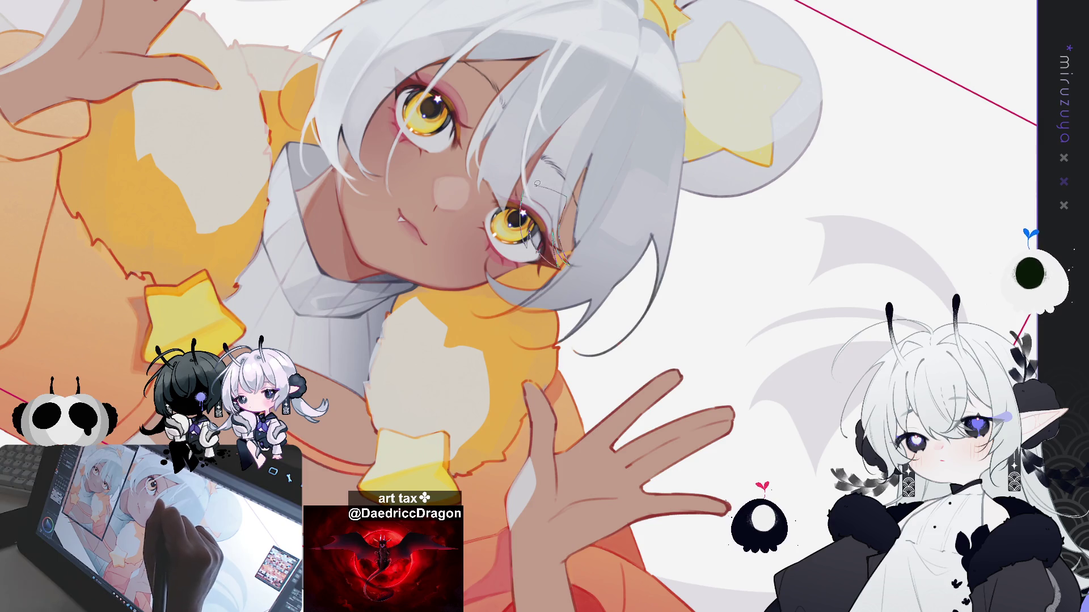
pyautogui.moveTo(556, 263); pyautogui.dragTo(553, 267)
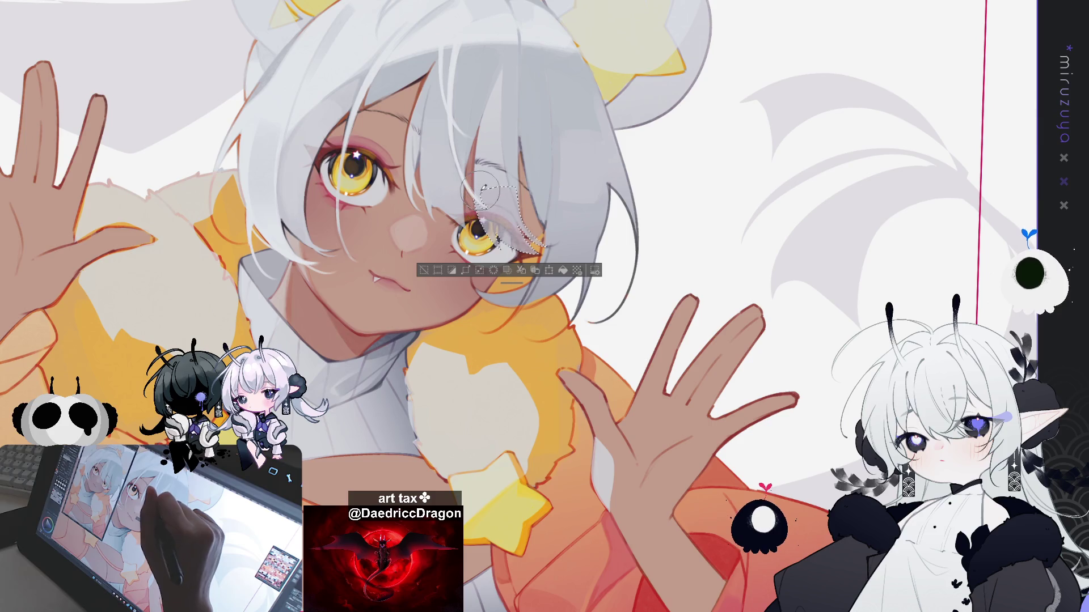
# - Deselect, lasso the right eye again, deselect once more, and undo the last face edit
pyautogui.click(435, 271)
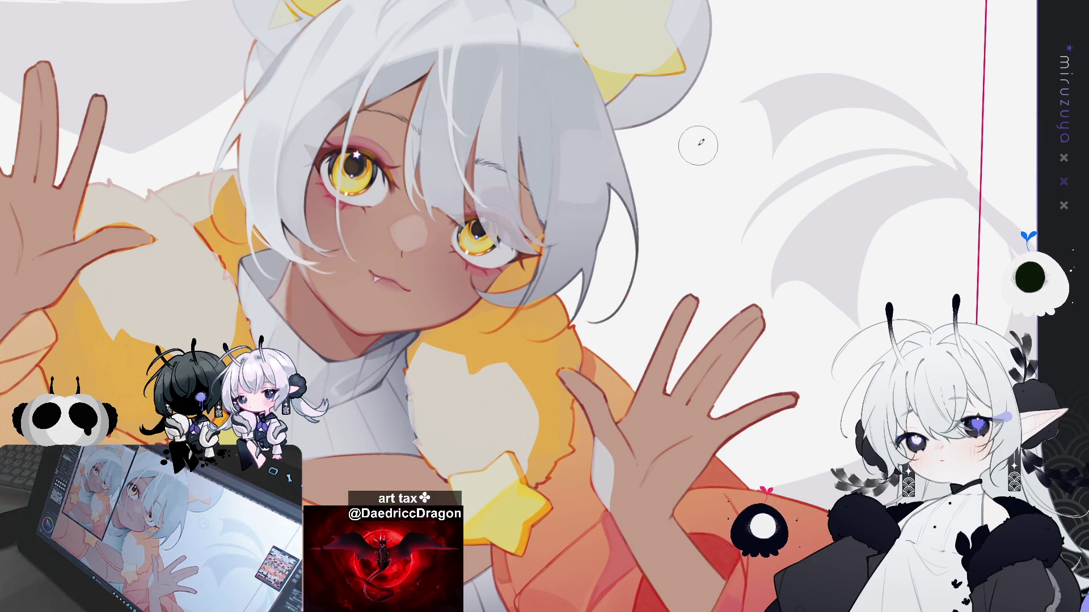
pyautogui.moveTo(482, 190)
pyautogui.mouseDown()
pyautogui.moveTo(512, 186)
pyautogui.moveTo(483, 203)
pyautogui.moveTo(491, 224)
pyautogui.moveTo(527, 232)
pyautogui.moveTo(511, 215)
pyautogui.moveTo(536, 244)
pyautogui.moveTo(488, 220)
pyautogui.mouseUp()
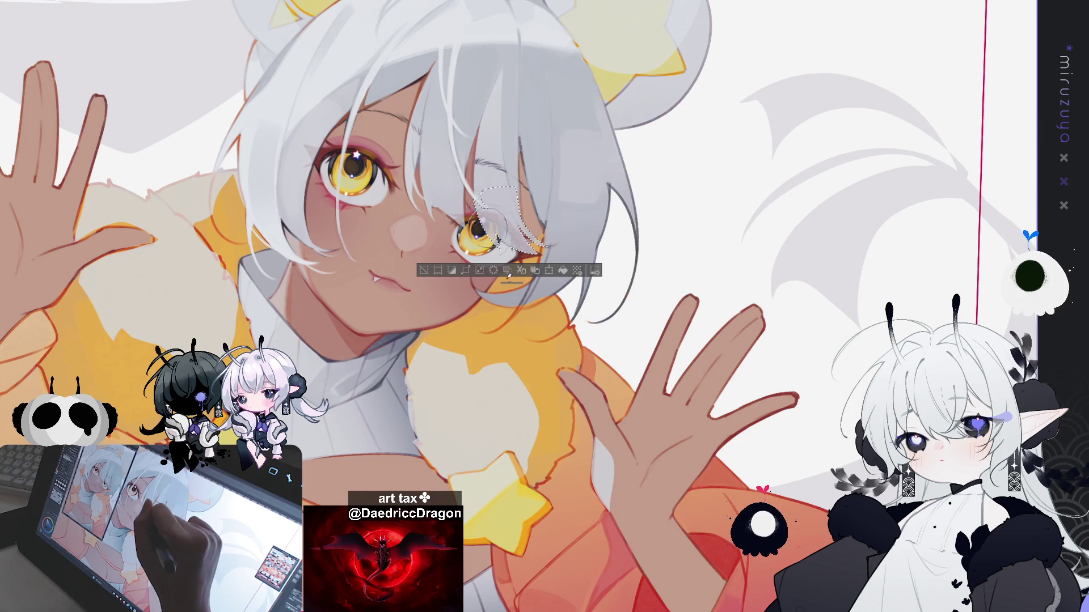
pyautogui.click(422, 271)
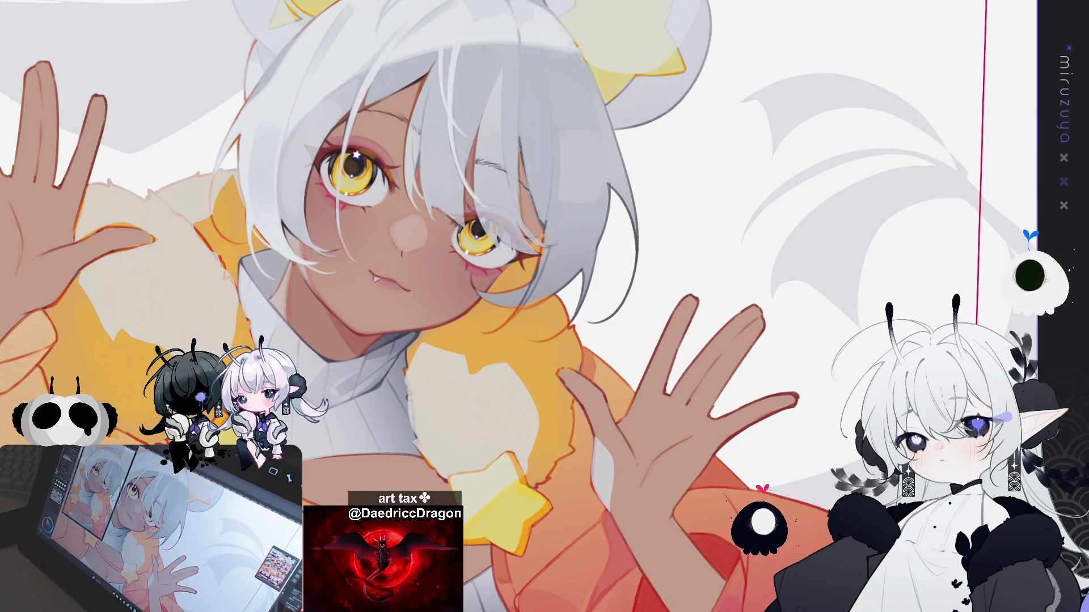
pyautogui.hotkey('ctrl', 'z')
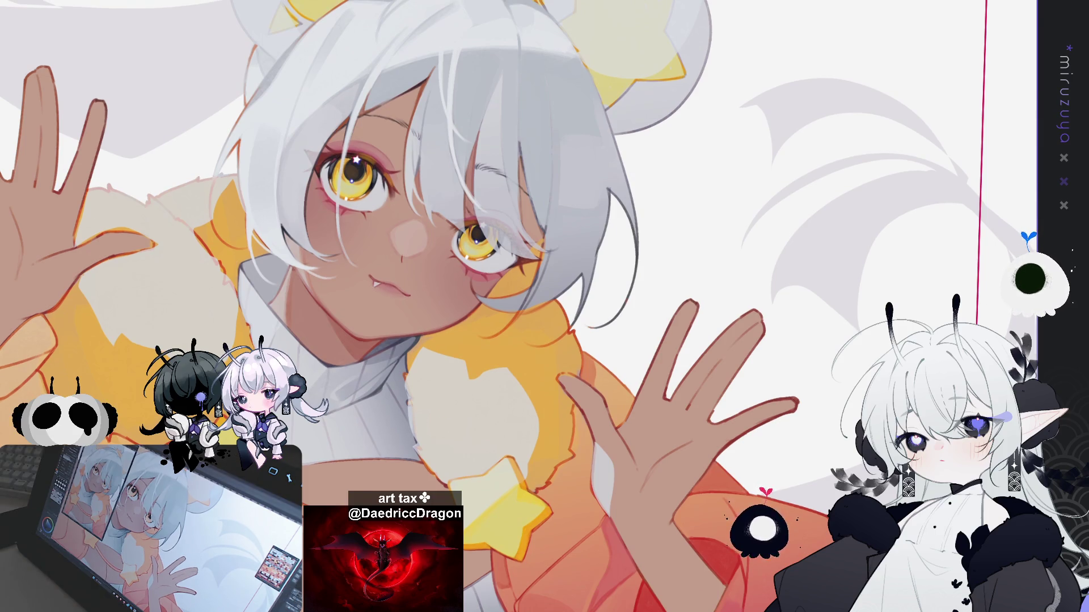
pyautogui.scroll(2, 533, 315)
pyautogui.moveTo(545, 306); pyautogui.dragTo(622, 337)
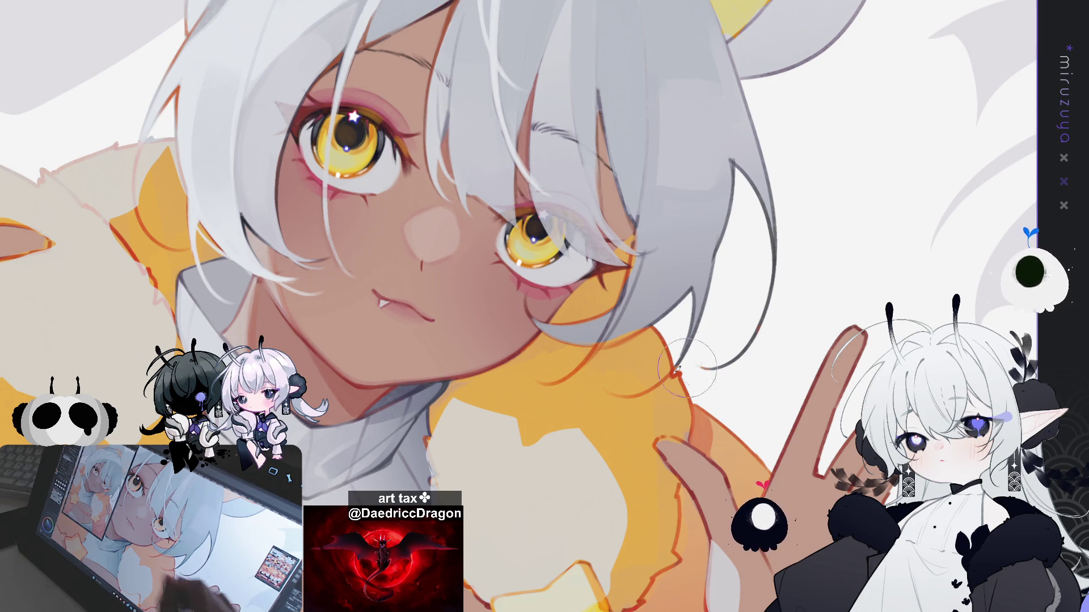
pyautogui.moveTo(544, 307); pyautogui.dragTo(515, 312)
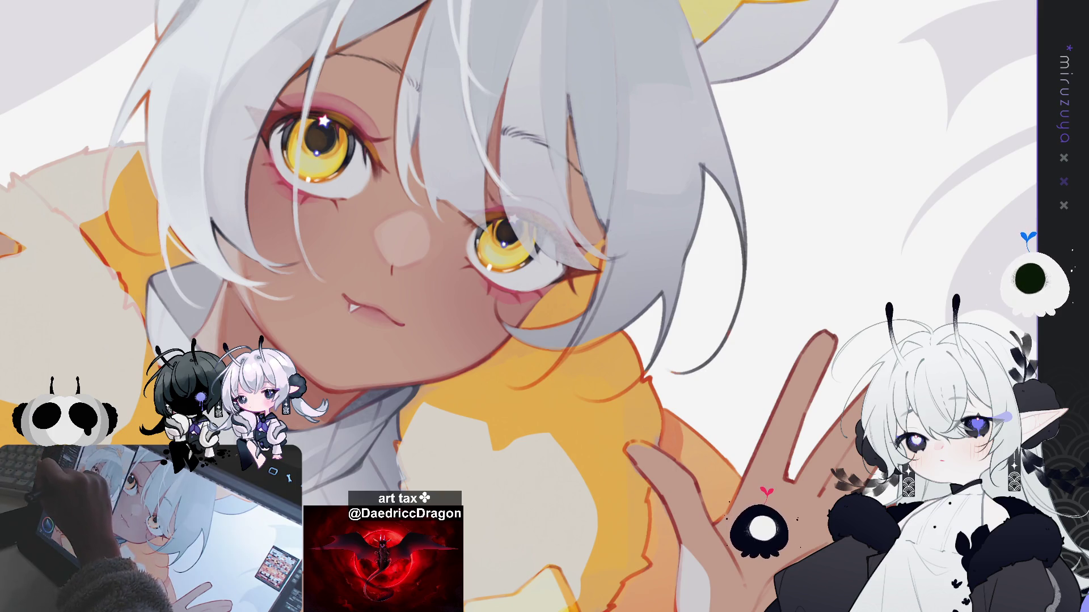
pyautogui.moveTo(508, 95)
pyautogui.mouseDown()
pyautogui.moveTo(617, 130)
pyautogui.moveTo(615, 121)
pyautogui.mouseUp()
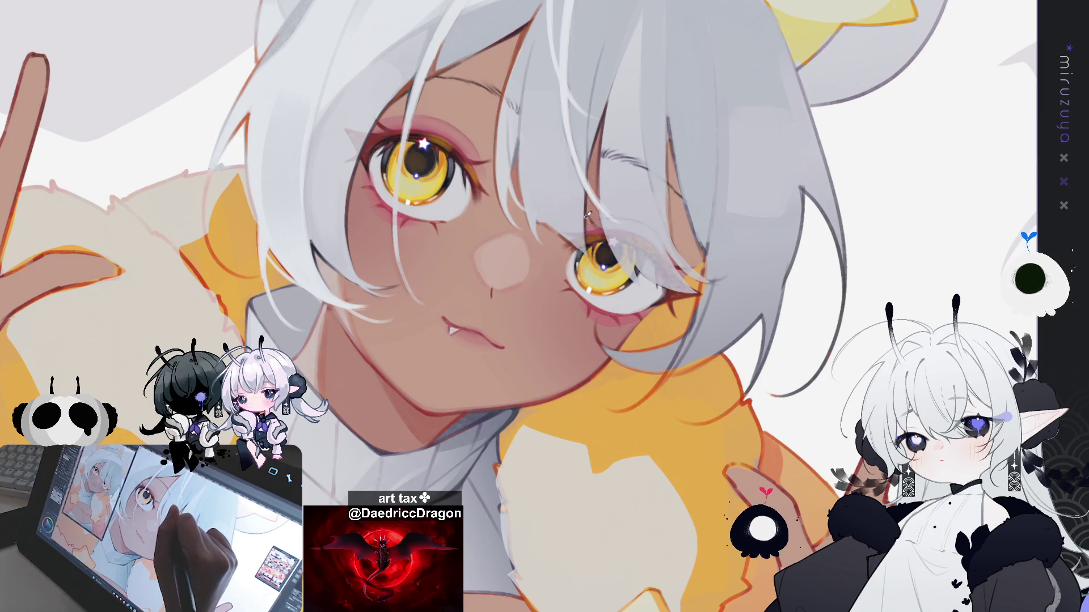
pyautogui.moveTo(732, 182)
pyautogui.mouseDown()
pyautogui.moveTo(612, 199)
pyautogui.moveTo(558, 184)
pyautogui.mouseUp()
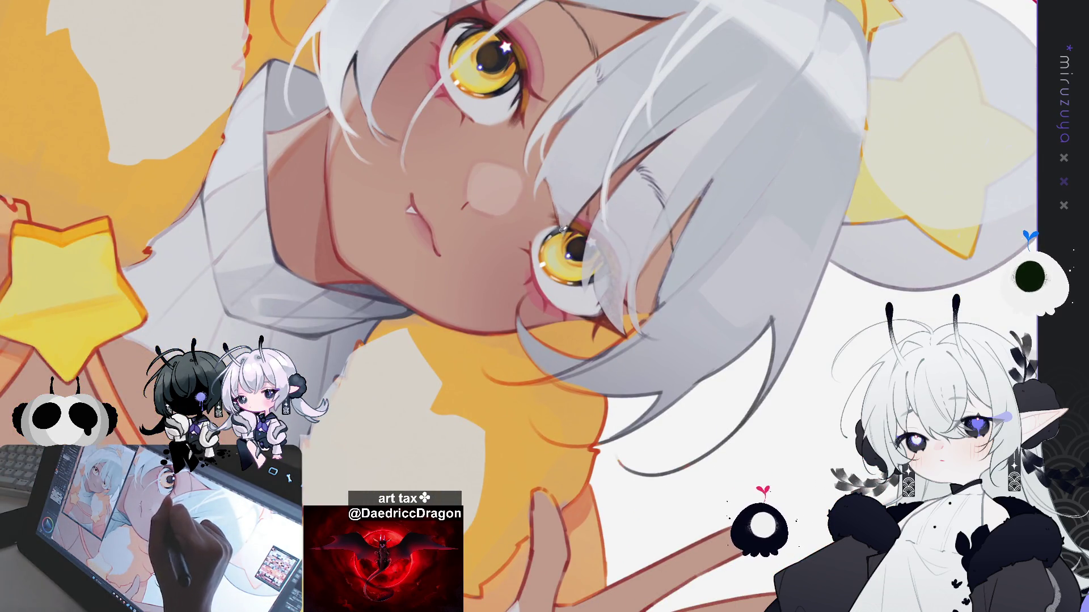
pyautogui.moveTo(559, 206); pyautogui.dragTo(457, 213)
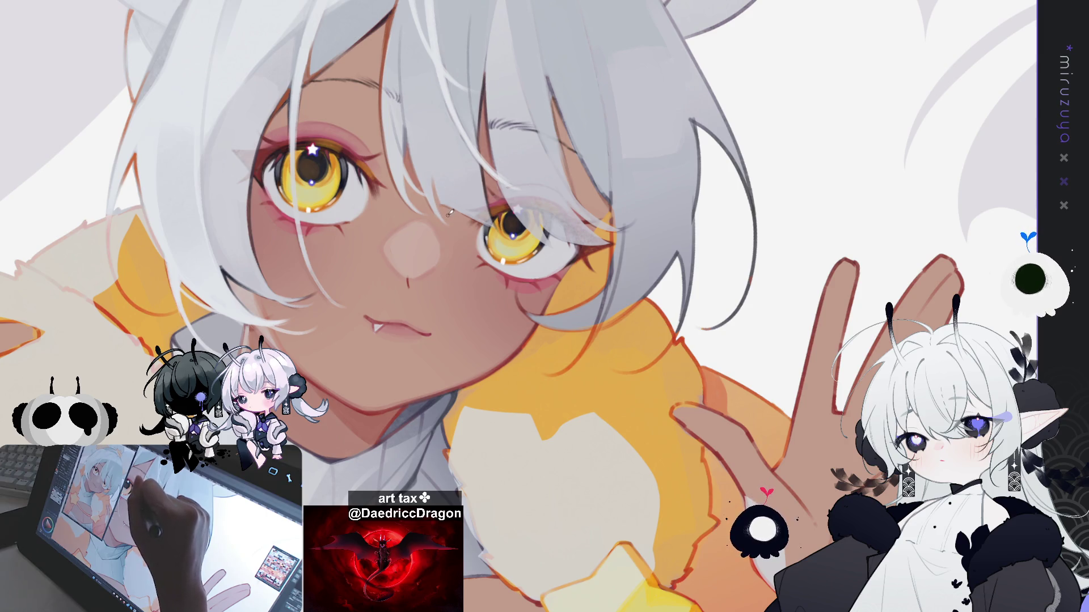
pyautogui.moveTo(467, 166)
pyautogui.mouseDown()
pyautogui.moveTo(789, 250)
pyautogui.moveTo(770, 265)
pyautogui.mouseUp()
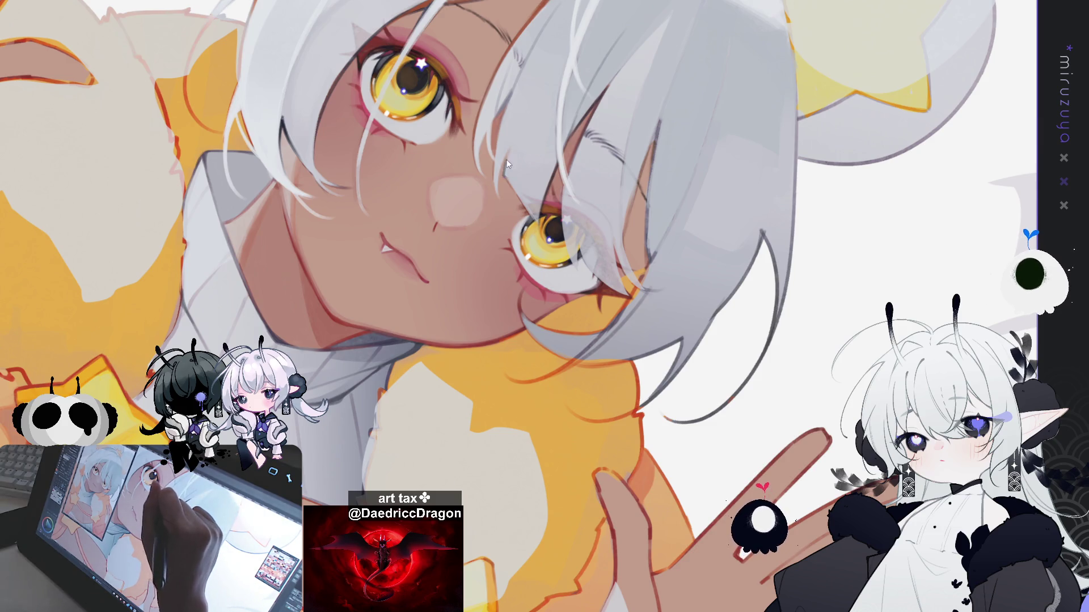
pyautogui.moveTo(506, 159); pyautogui.dragTo(424, 168)
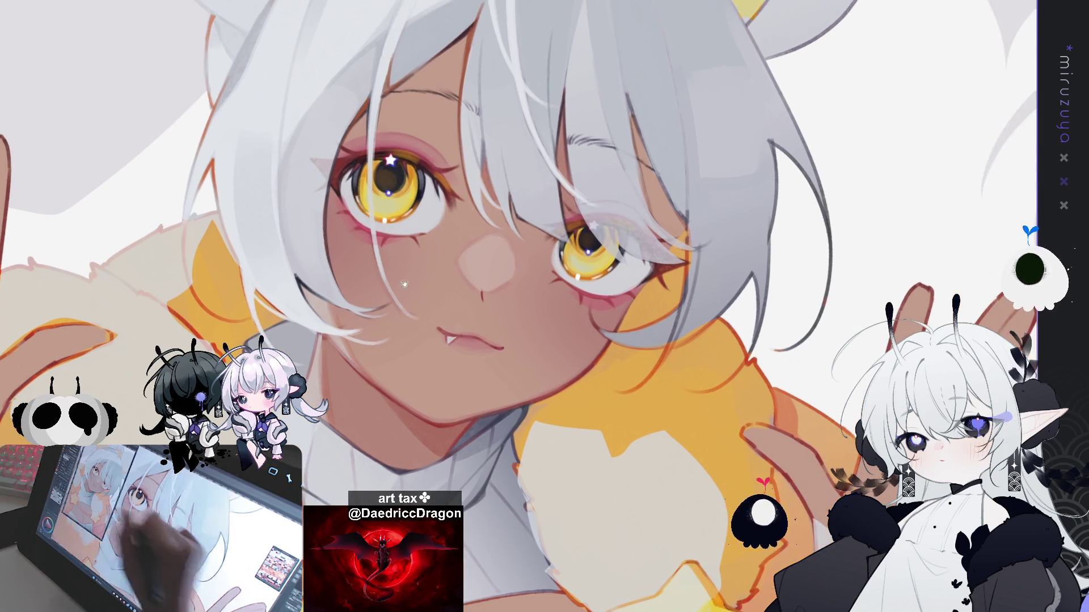
pyautogui.moveTo(543, 149); pyautogui.dragTo(494, 169)
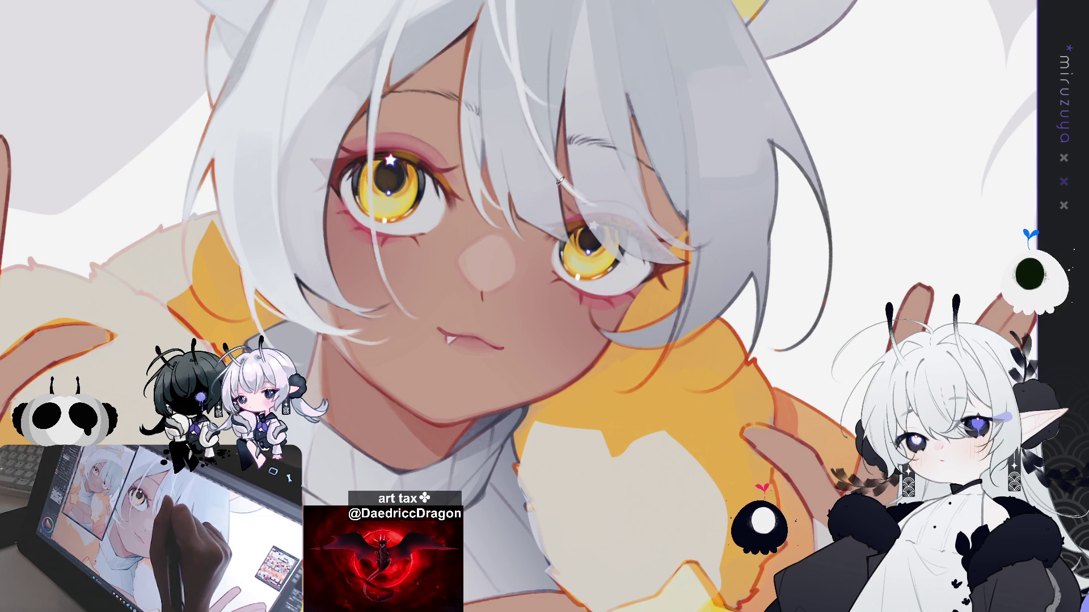
pyautogui.moveTo(628, 227); pyautogui.dragTo(555, 310)
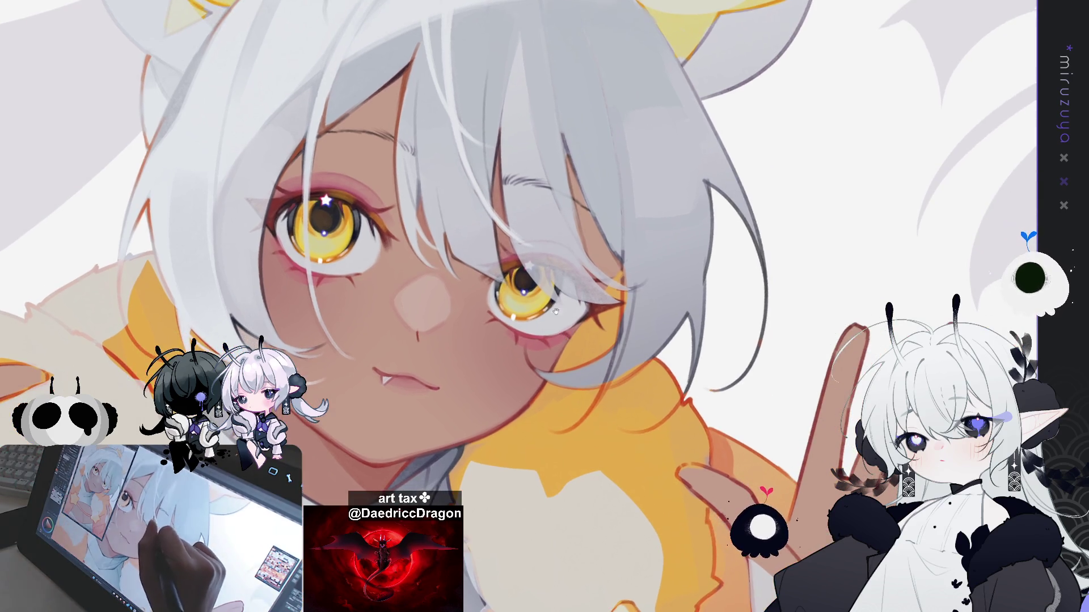
pyautogui.moveTo(634, 217); pyautogui.dragTo(635, 288)
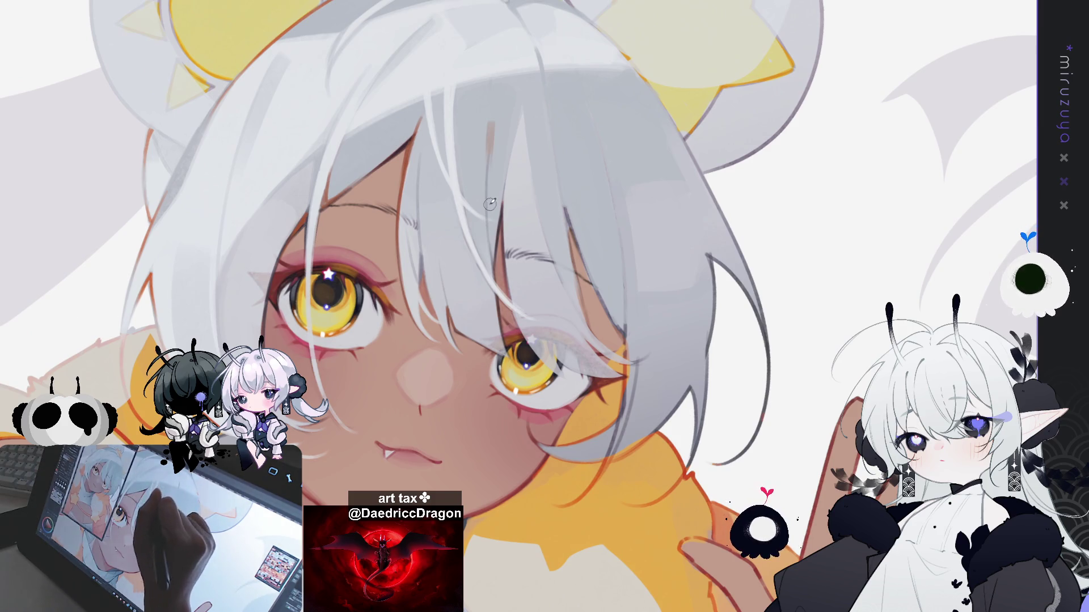
# - Paint several darker grey shading strokes down the white hair strand over the face
pyautogui.moveTo(666, 332)
pyautogui.mouseDown()
pyautogui.moveTo(719, 345)
pyautogui.moveTo(837, 488)
pyautogui.moveTo(922, 501)
pyautogui.moveTo(813, 477)
pyautogui.moveTo(512, 147)
pyautogui.mouseUp()
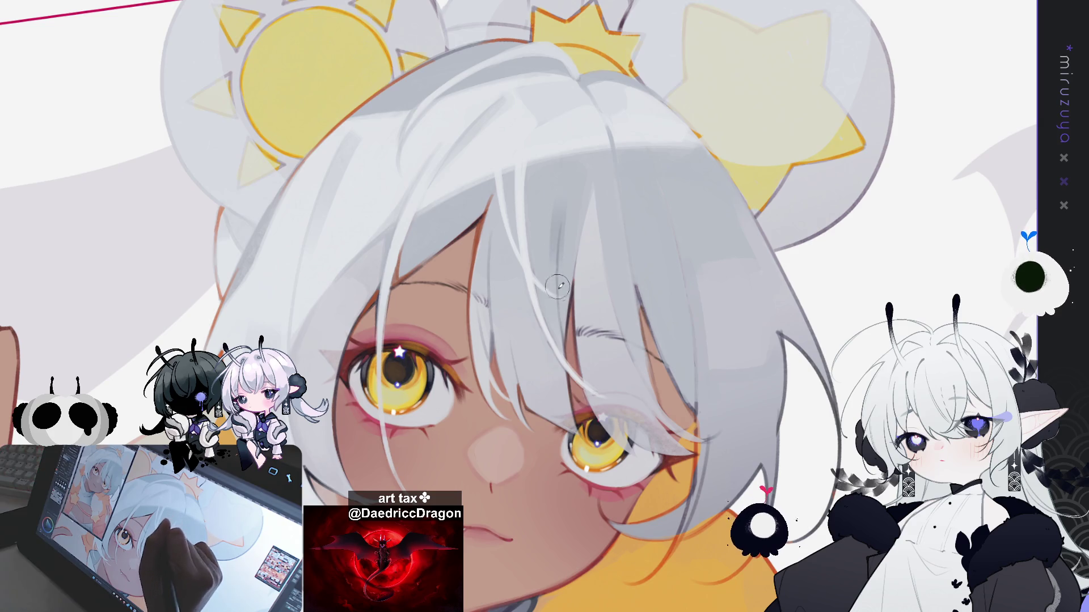
pyautogui.moveTo(559, 208); pyautogui.dragTo(552, 272)
pyautogui.moveTo(561, 214); pyautogui.dragTo(552, 281)
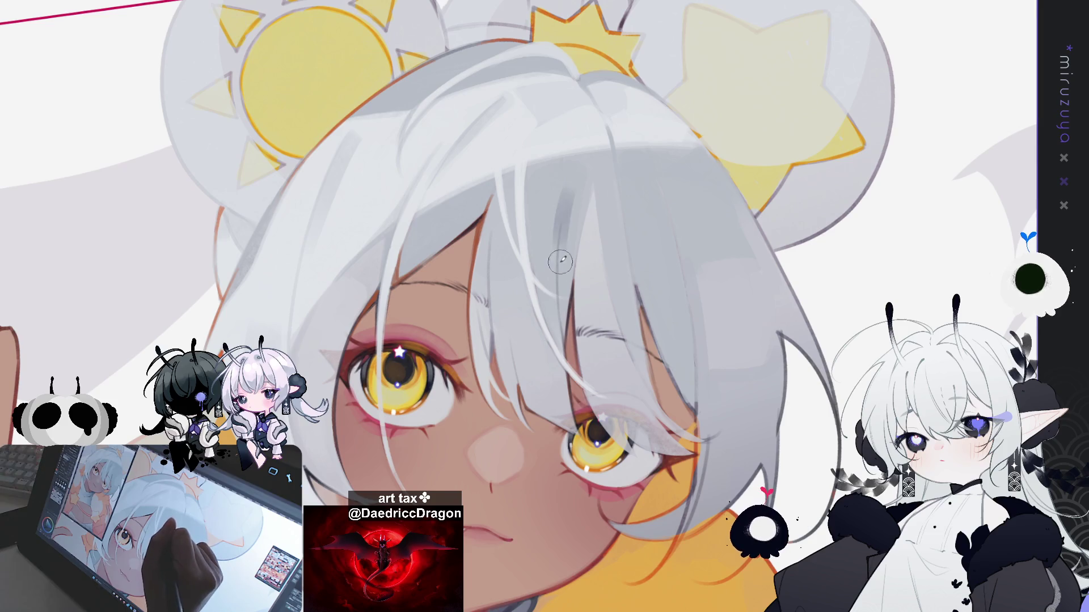
pyautogui.moveTo(558, 203); pyautogui.dragTo(558, 260)
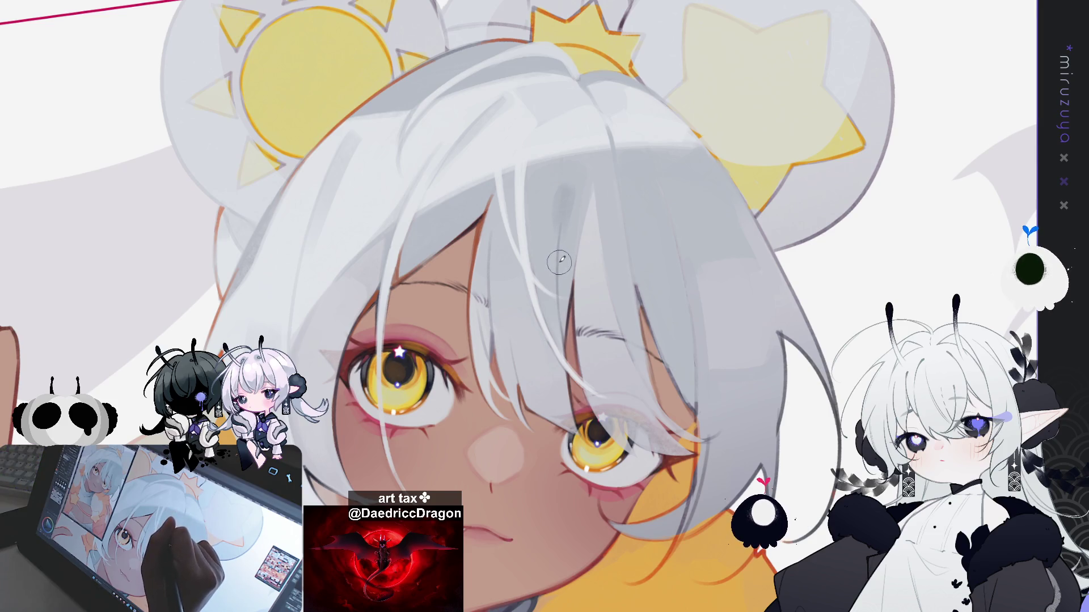
pyautogui.moveTo(567, 196); pyautogui.dragTo(561, 315)
# - Repeatedly undo and repaint the grey strand stroke until its length and placement fit
pyautogui.hotkey('ctrl', 'z')
pyautogui.moveTo(571, 207); pyautogui.dragTo(562, 334)
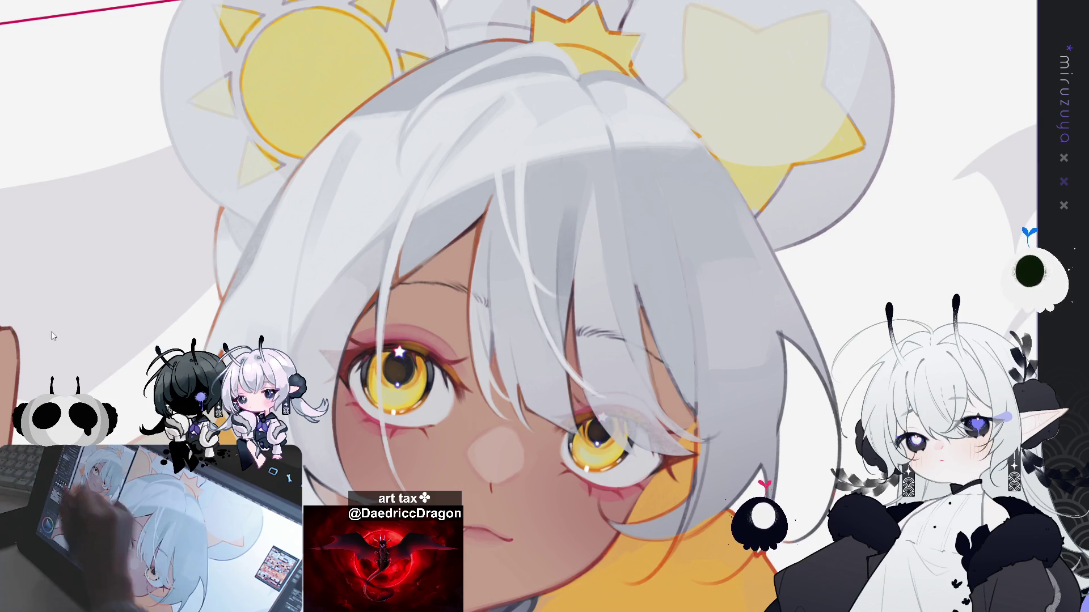
pyautogui.hotkey('ctrl', 'z')
pyautogui.moveTo(570, 192); pyautogui.dragTo(562, 300)
pyautogui.hotkey('ctrl', 'z')
pyautogui.moveTo(572, 193); pyautogui.dragTo(563, 291)
pyautogui.hotkey('ctrl', 'z')
pyautogui.moveTo(571, 196); pyautogui.dragTo(562, 309)
pyautogui.hotkey('ctrl', 'z')
pyautogui.moveTo(573, 190); pyautogui.dragTo(561, 326)
pyautogui.hotkey('ctrl', 'z')
pyautogui.moveTo(570, 244); pyautogui.dragTo(562, 298)
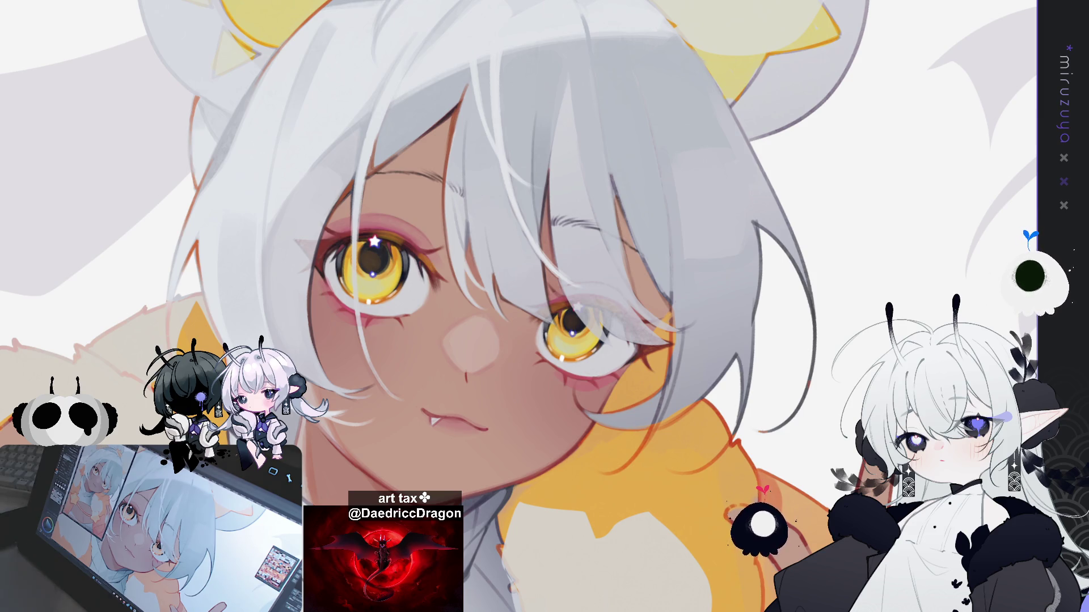
pyautogui.moveTo(818, 384)
pyautogui.mouseDown()
pyautogui.moveTo(806, 373)
pyautogui.moveTo(868, 410)
pyautogui.moveTo(748, 459)
pyautogui.moveTo(810, 402)
pyautogui.mouseUp()
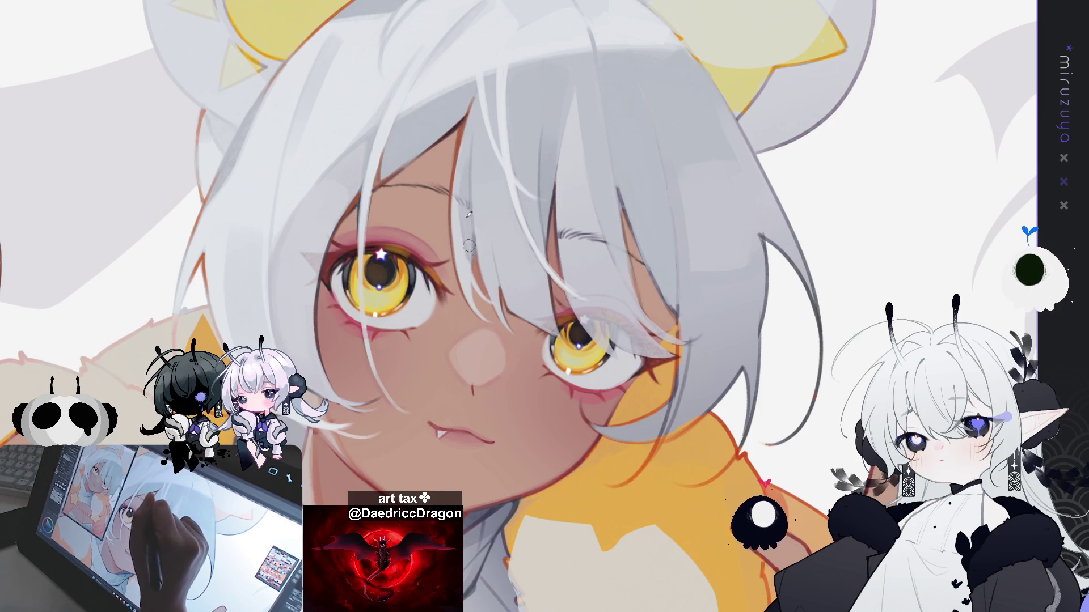
# - Add a faint darker grey stroke to the hair beside the left eye
pyautogui.moveTo(645, 176); pyautogui.dragTo(641, 173)
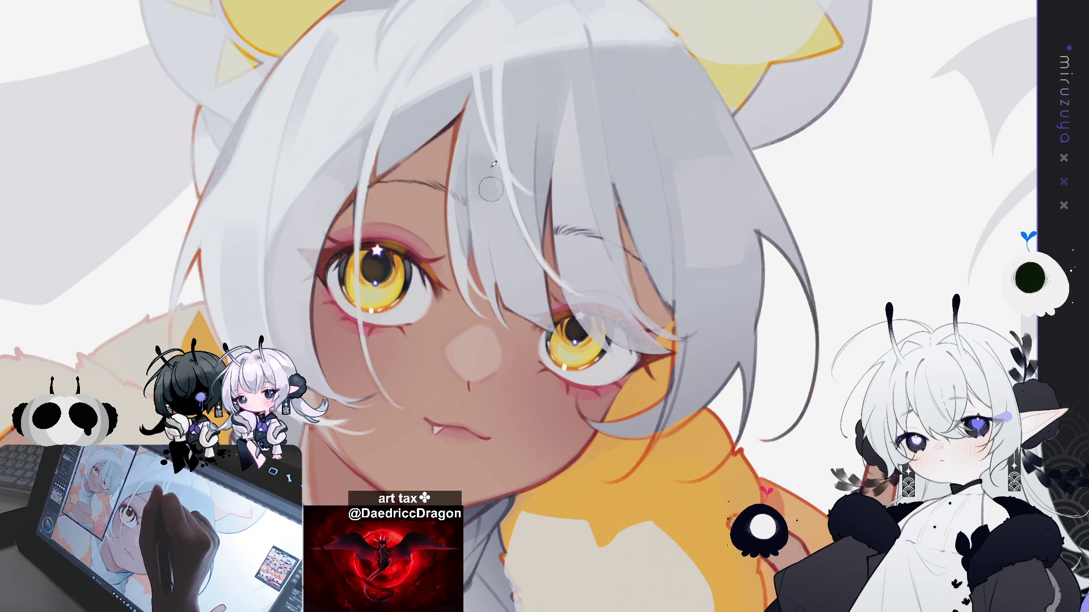
pyautogui.moveTo(499, 207); pyautogui.dragTo(538, 276)
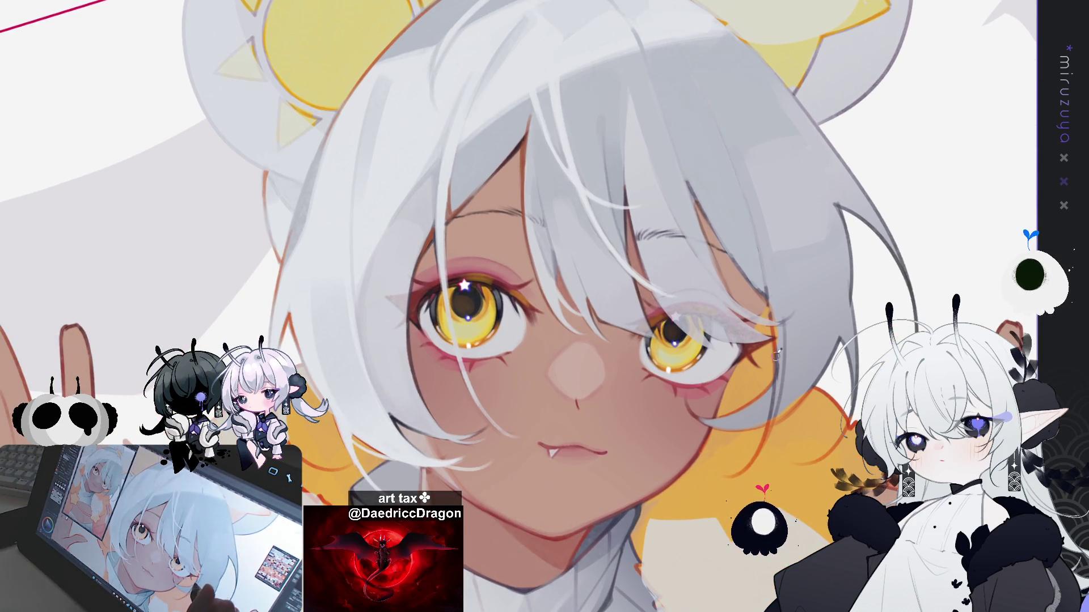
# - Brush short dark grey shading strokes over the hair near the top of the head
pyautogui.moveTo(596, 102); pyautogui.dragTo(604, 127)
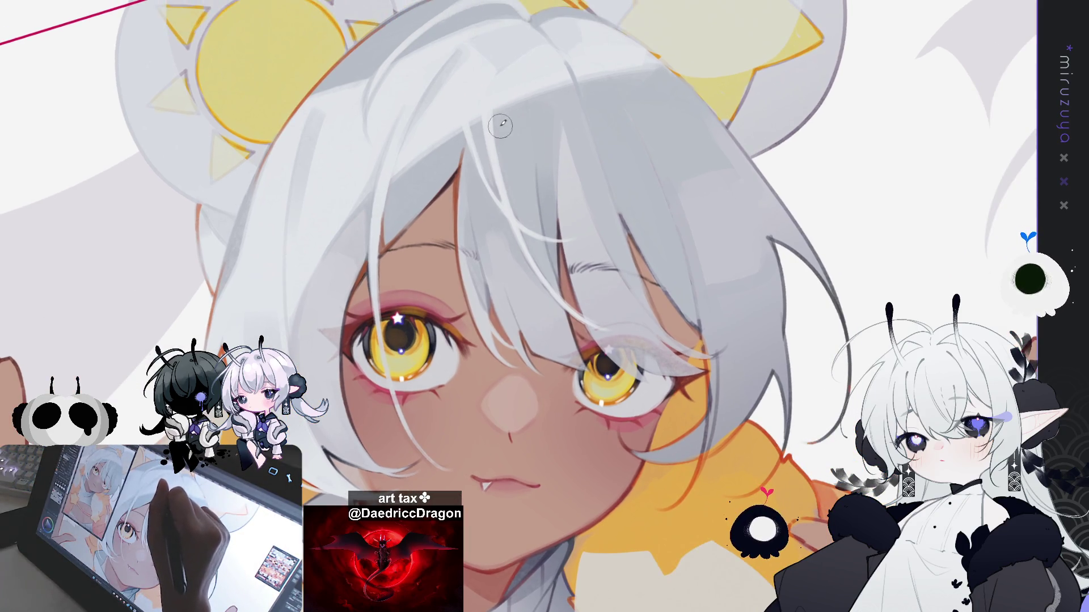
pyautogui.moveTo(500, 116)
pyautogui.mouseDown()
pyautogui.moveTo(504, 164)
pyautogui.moveTo(506, 113)
pyautogui.moveTo(574, 89)
pyautogui.mouseUp()
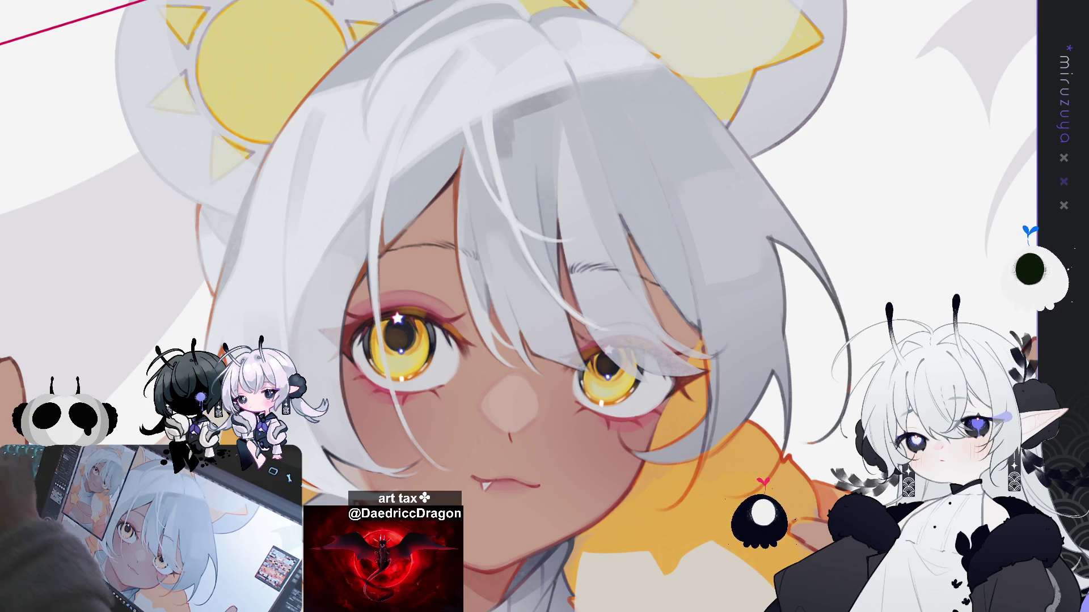
pyautogui.moveTo(725, 337)
pyautogui.mouseDown()
pyautogui.moveTo(753, 411)
pyautogui.moveTo(814, 366)
pyautogui.mouseUp()
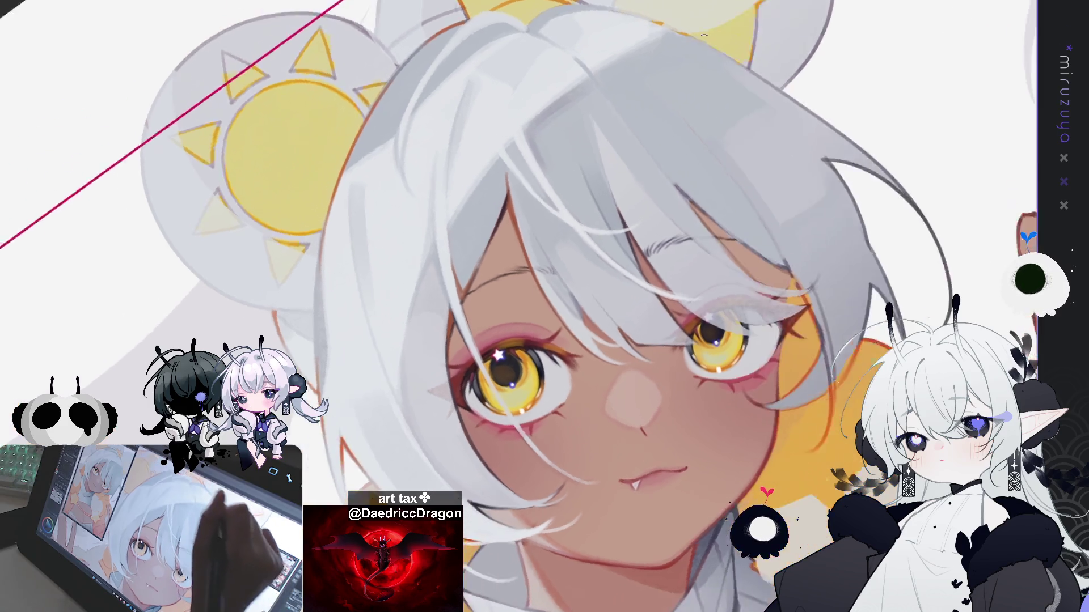
pyautogui.moveTo(711, 120); pyautogui.dragTo(705, 291)
pyautogui.scroll(2, 706, 292)
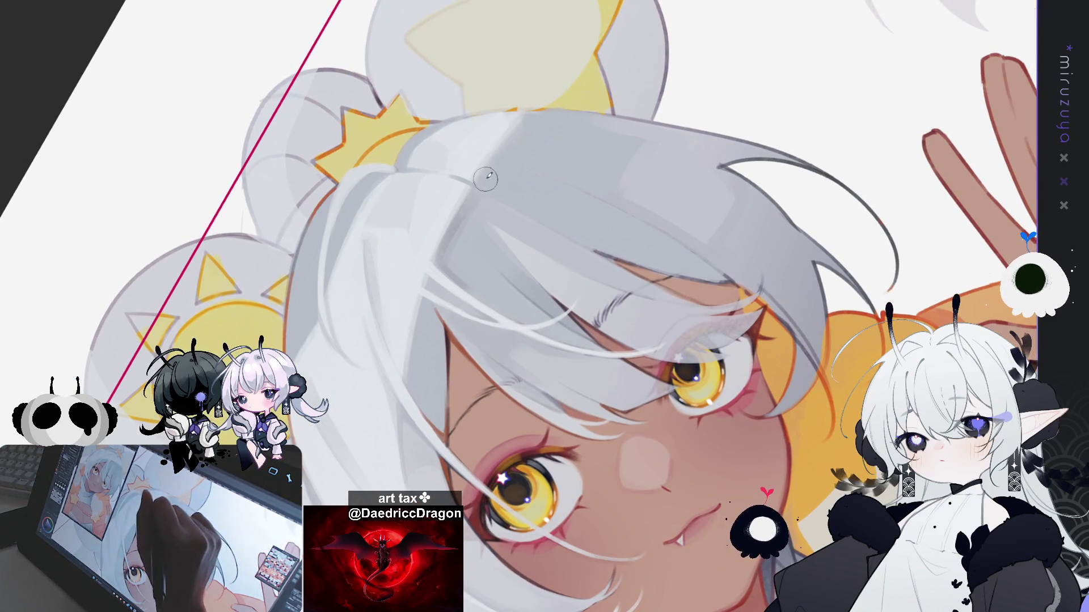
pyautogui.moveTo(567, 119)
pyautogui.mouseDown()
pyautogui.moveTo(852, 193)
pyautogui.moveTo(579, 177)
pyautogui.mouseUp()
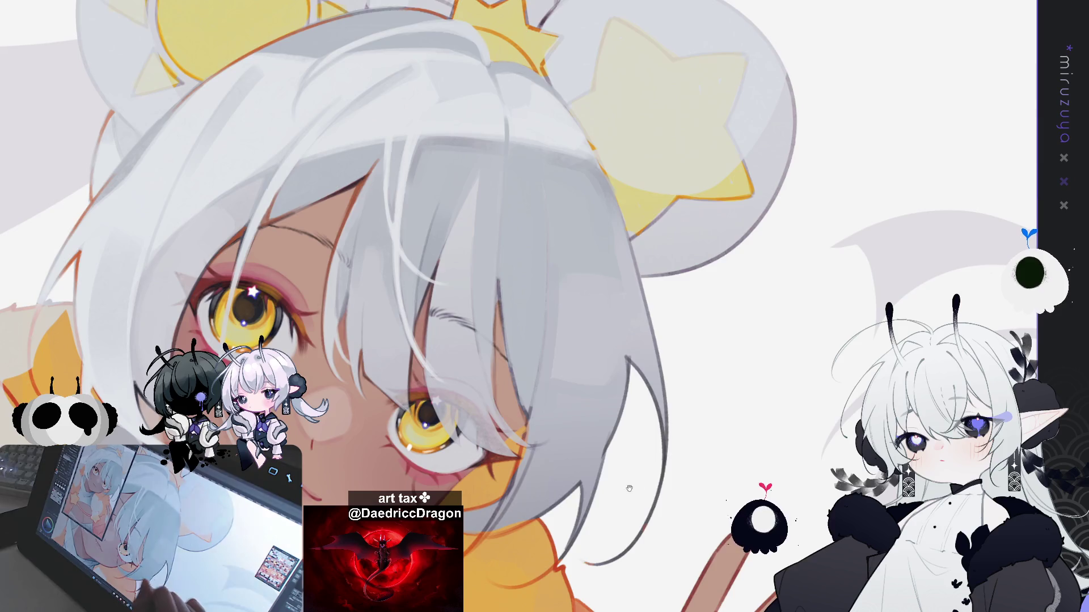
pyautogui.moveTo(629, 489); pyautogui.dragTo(771, 417)
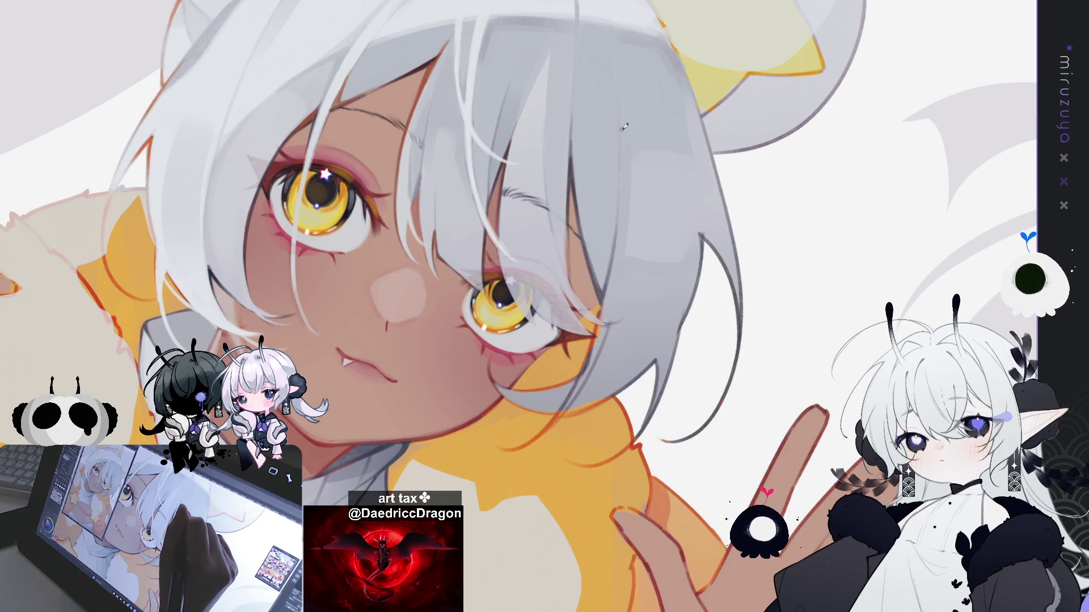
pyautogui.moveTo(678, 156)
pyautogui.mouseDown()
pyautogui.moveTo(730, 132)
pyautogui.moveTo(708, 108)
pyautogui.mouseUp()
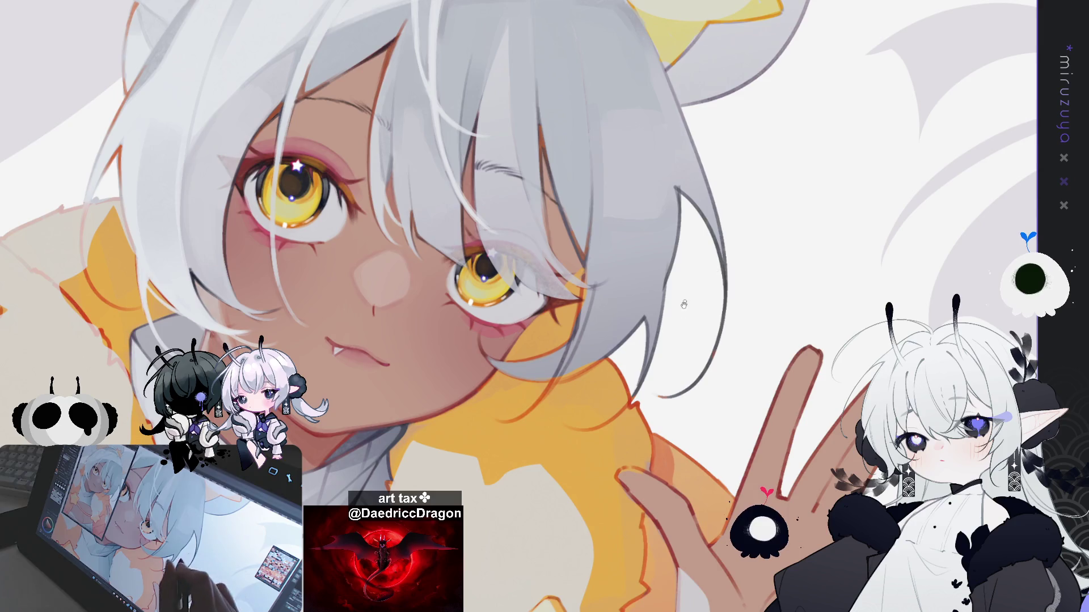
pyautogui.moveTo(542, 112); pyautogui.dragTo(574, 163)
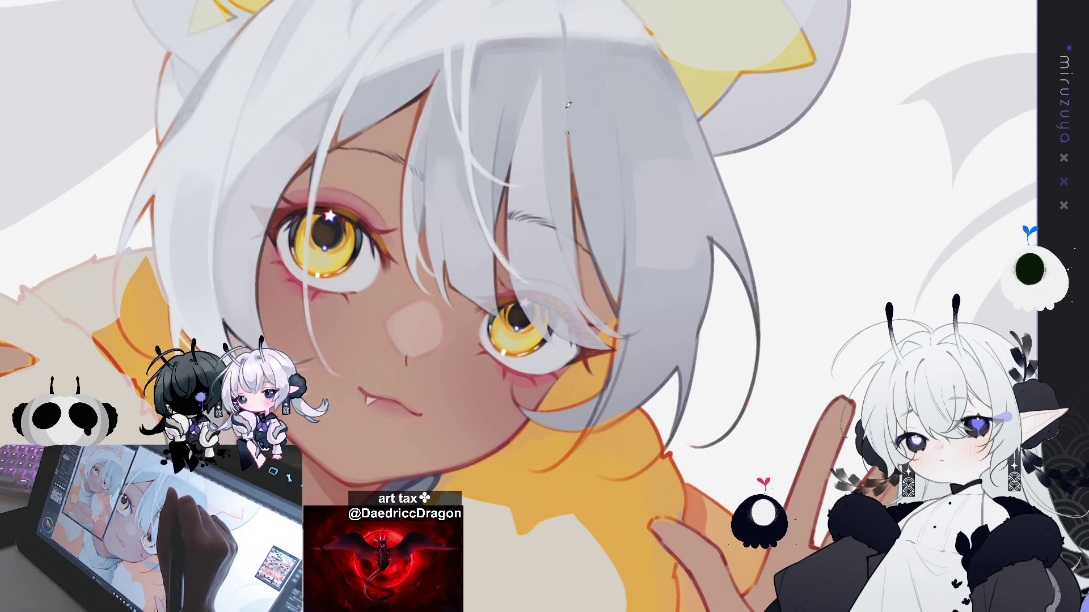
pyautogui.moveTo(620, 103); pyautogui.dragTo(649, 155)
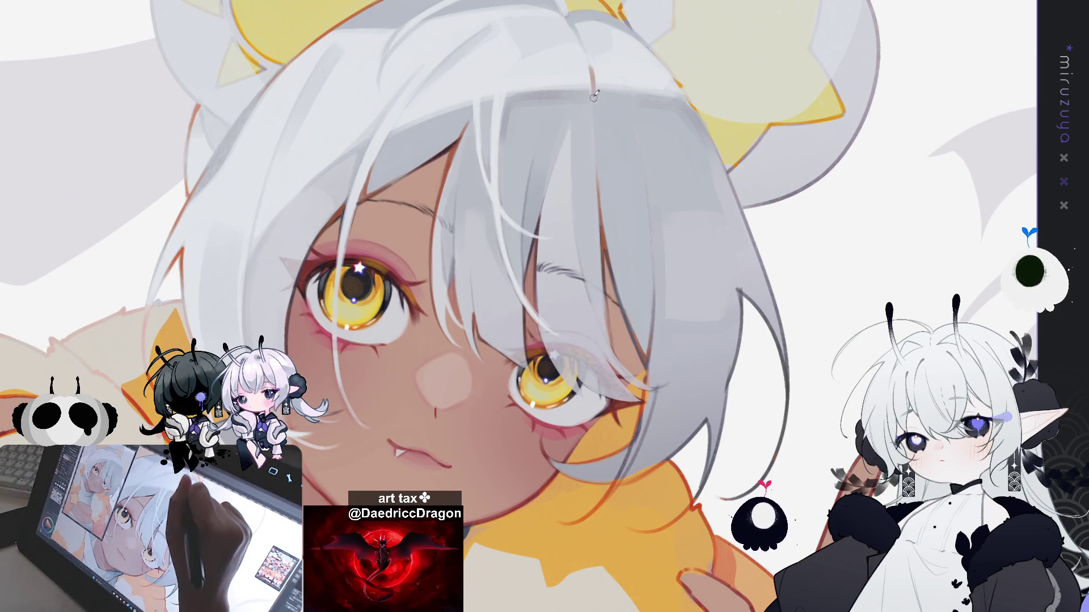
pyautogui.moveTo(592, 96)
pyautogui.mouseDown()
pyautogui.moveTo(776, 346)
pyautogui.moveTo(567, 312)
pyautogui.mouseUp()
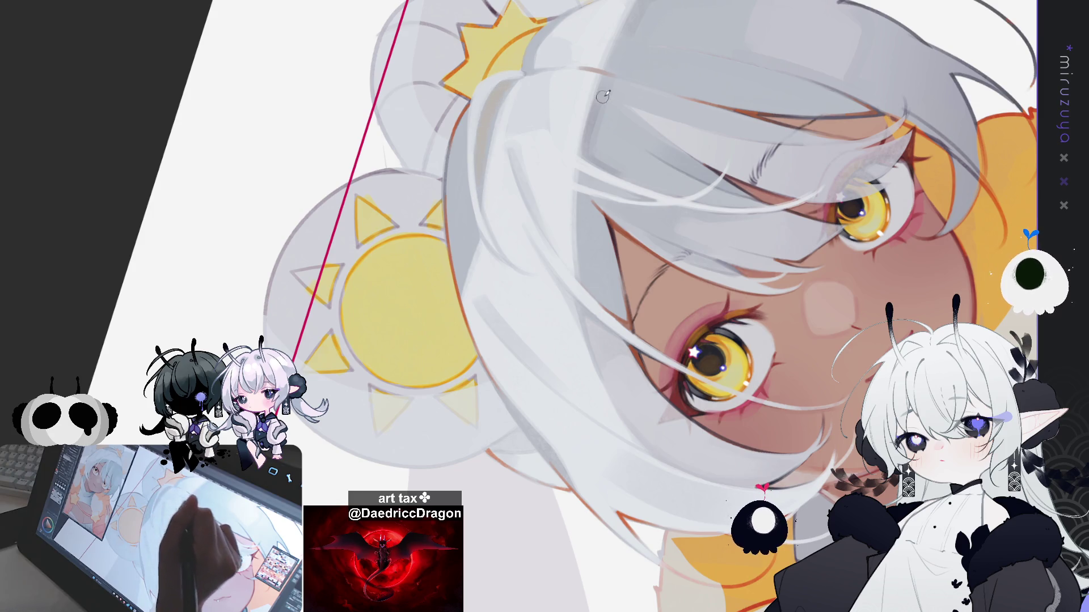
# - Rotate the view until the guide line is vertical and undo the last hair and bun change
pyautogui.moveTo(579, 186); pyautogui.dragTo(544, 160)
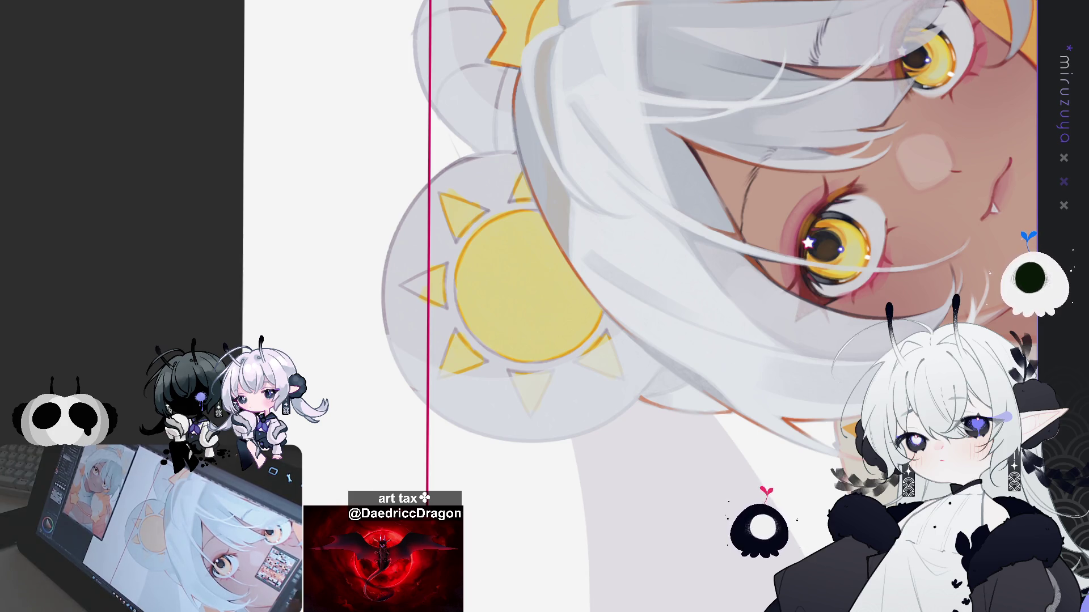
pyautogui.hotkey('ctrl', 'z')
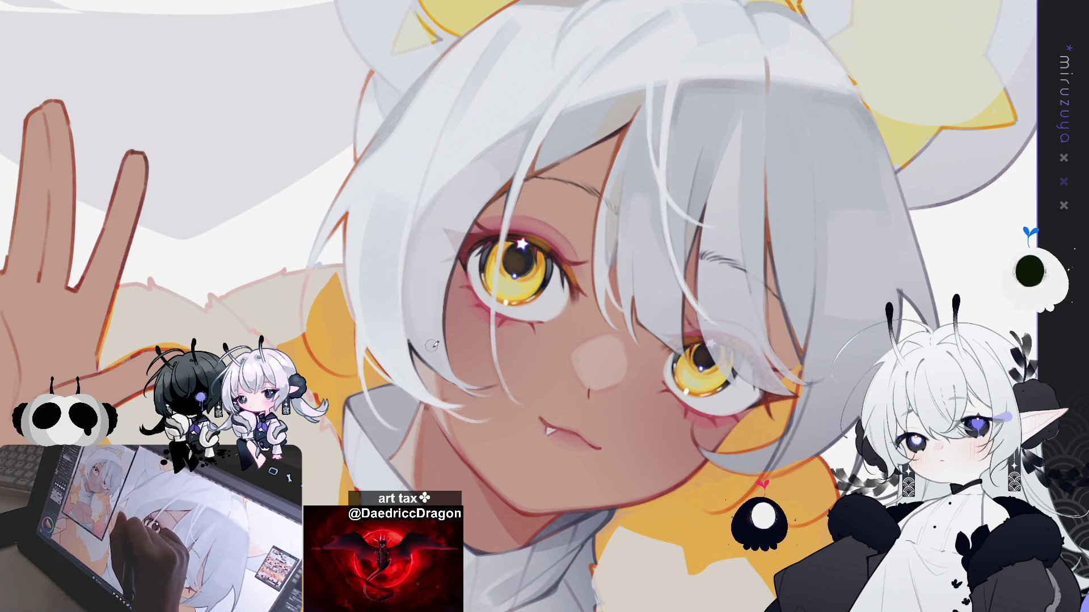
# - Paint a faint soft shading stroke on the grey hair falling across the face
pyautogui.moveTo(488, 455)
pyautogui.mouseDown()
pyautogui.moveTo(465, 482)
pyautogui.moveTo(340, 477)
pyautogui.moveTo(238, 493)
pyautogui.mouseUp()
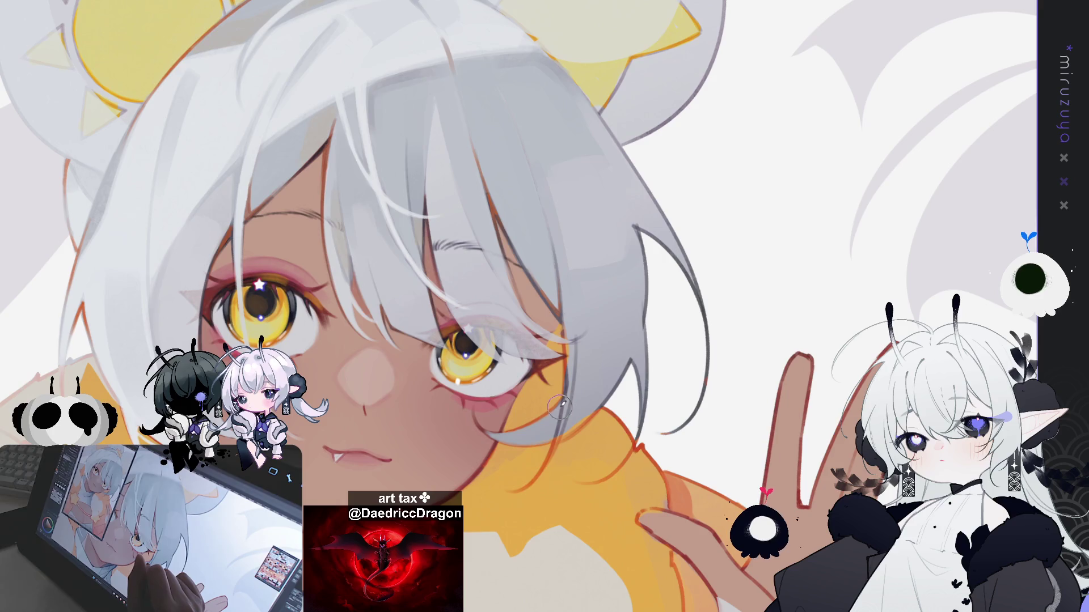
pyautogui.moveTo(559, 407); pyautogui.dragTo(544, 404)
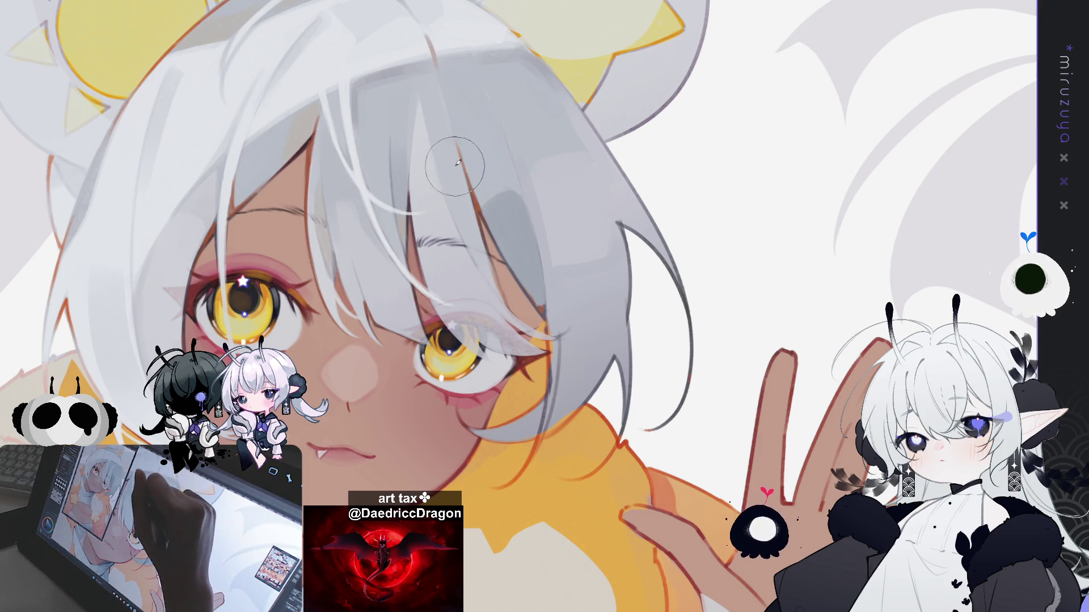
pyautogui.moveTo(480, 139)
pyautogui.mouseDown()
pyautogui.moveTo(471, 114)
pyautogui.moveTo(493, 142)
pyautogui.mouseUp()
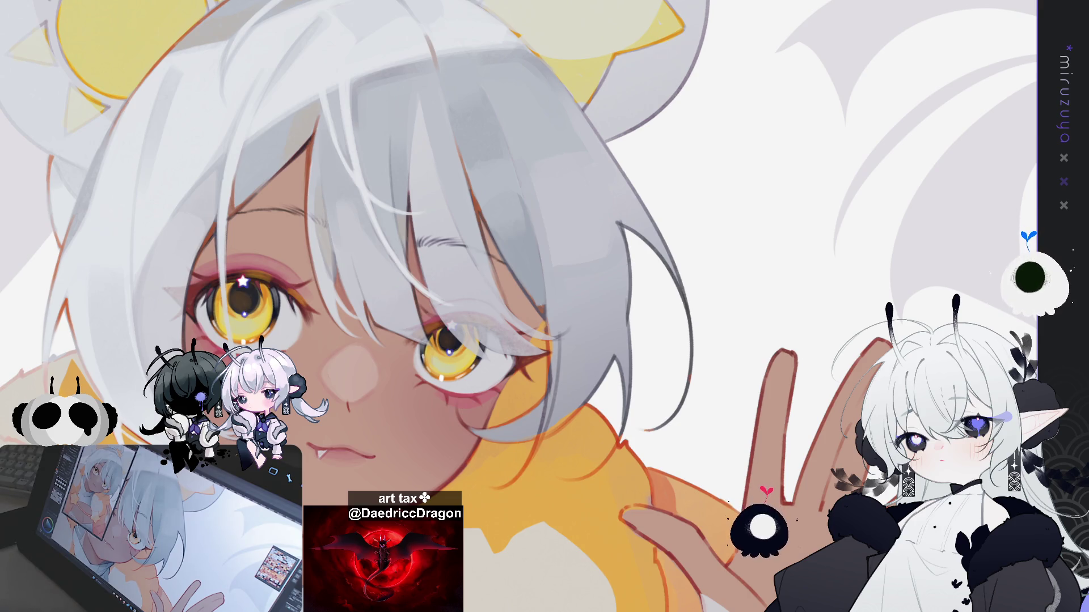
pyautogui.moveTo(737, 408); pyautogui.dragTo(695, 353)
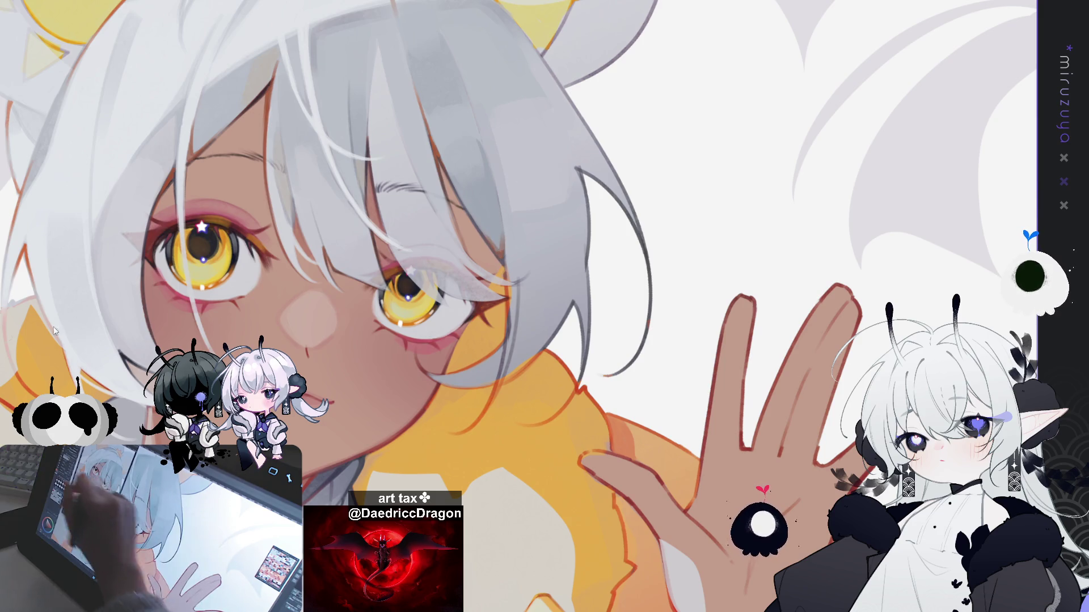
# - Flip the canvas view horizontally with the H shortcut
pyautogui.moveTo(452, 50); pyautogui.dragTo(478, 95)
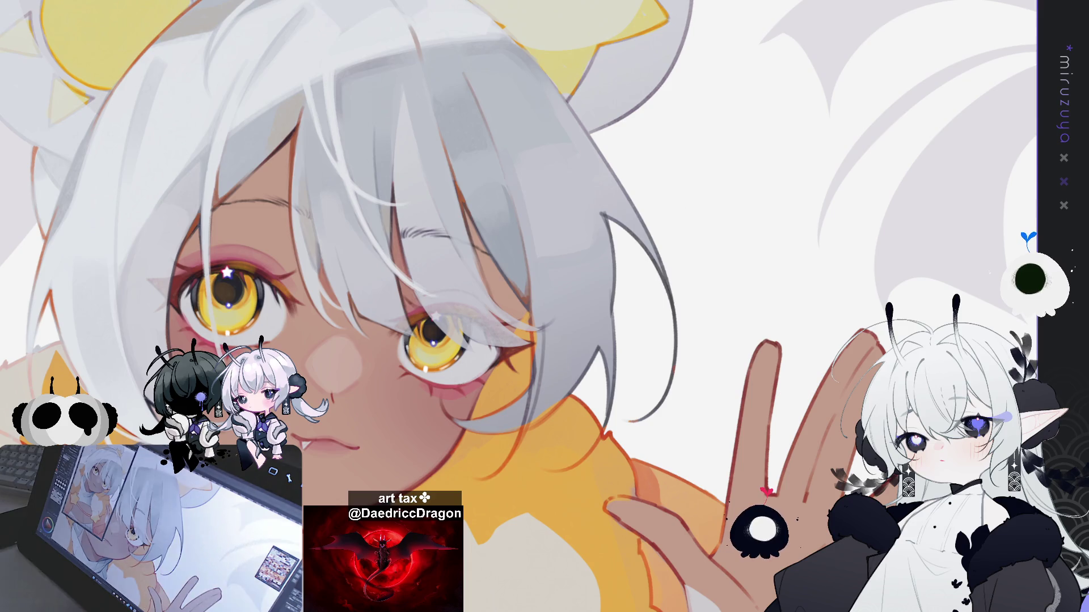
pyautogui.press('h')
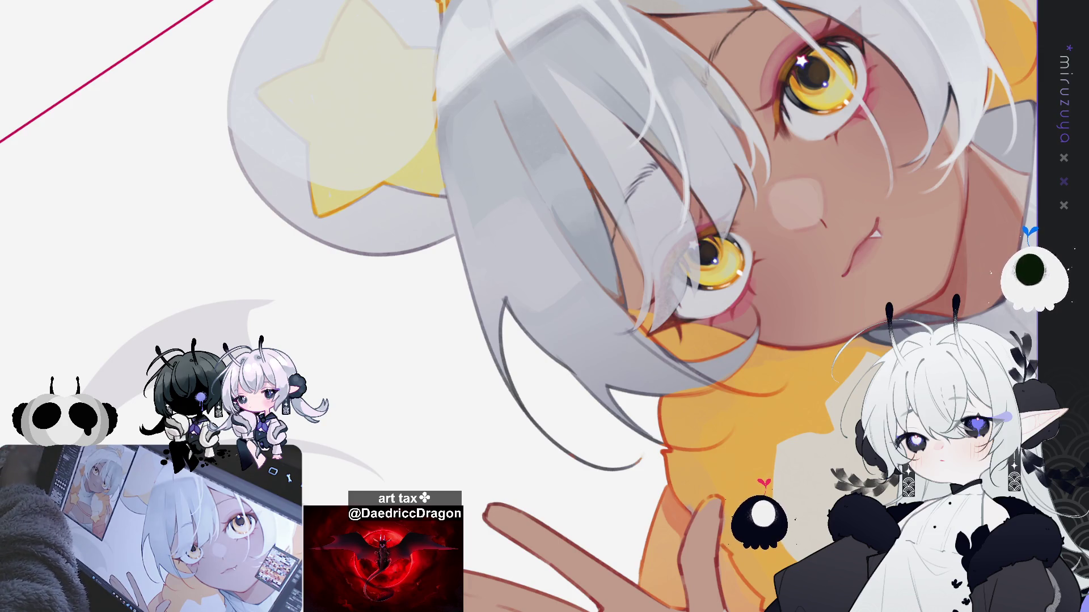
# - Draw a dark line along the grey hair strand's edge below the star bun, undoing and retrying it
pyautogui.moveTo(631, 325); pyautogui.dragTo(713, 405)
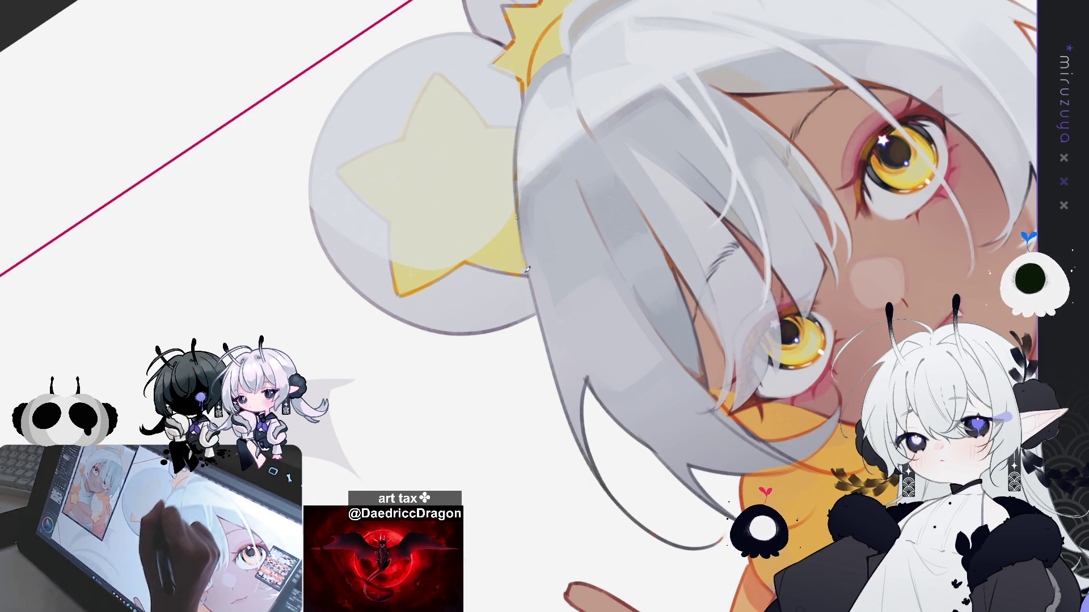
pyautogui.moveTo(517, 148); pyautogui.dragTo(544, 336)
pyautogui.moveTo(517, 190)
pyautogui.mouseDown()
pyautogui.moveTo(547, 343)
pyautogui.moveTo(522, 226)
pyautogui.moveTo(542, 336)
pyautogui.mouseUp()
pyautogui.hotkey('ctrl', 'z')
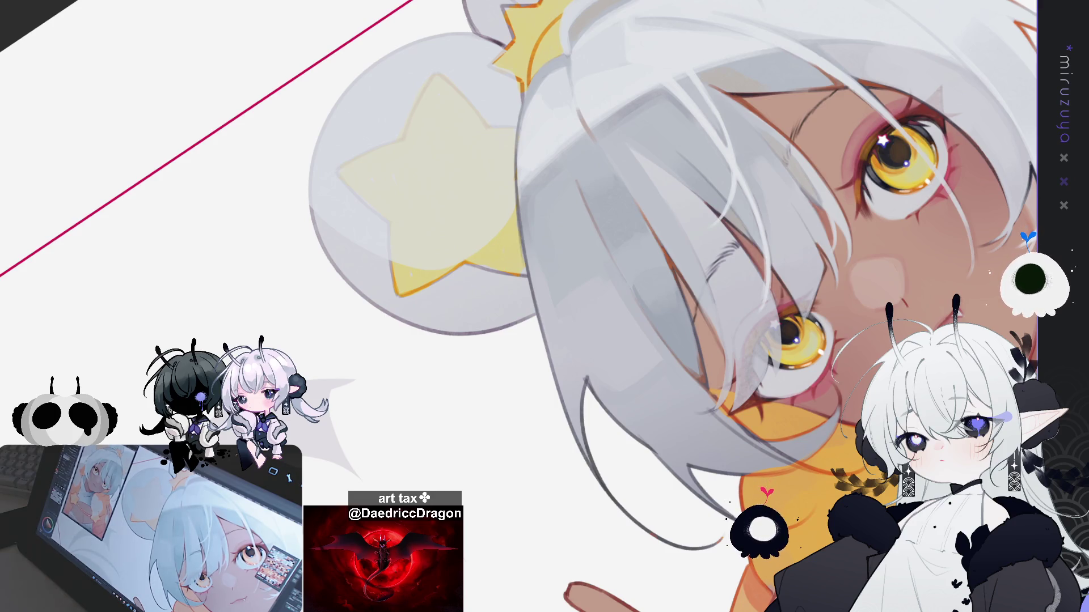
pyautogui.hotkey('ctrl', 'z')
pyautogui.moveTo(725, 74)
pyautogui.mouseDown()
pyautogui.moveTo(625, 227)
pyautogui.moveTo(594, 187)
pyautogui.mouseUp()
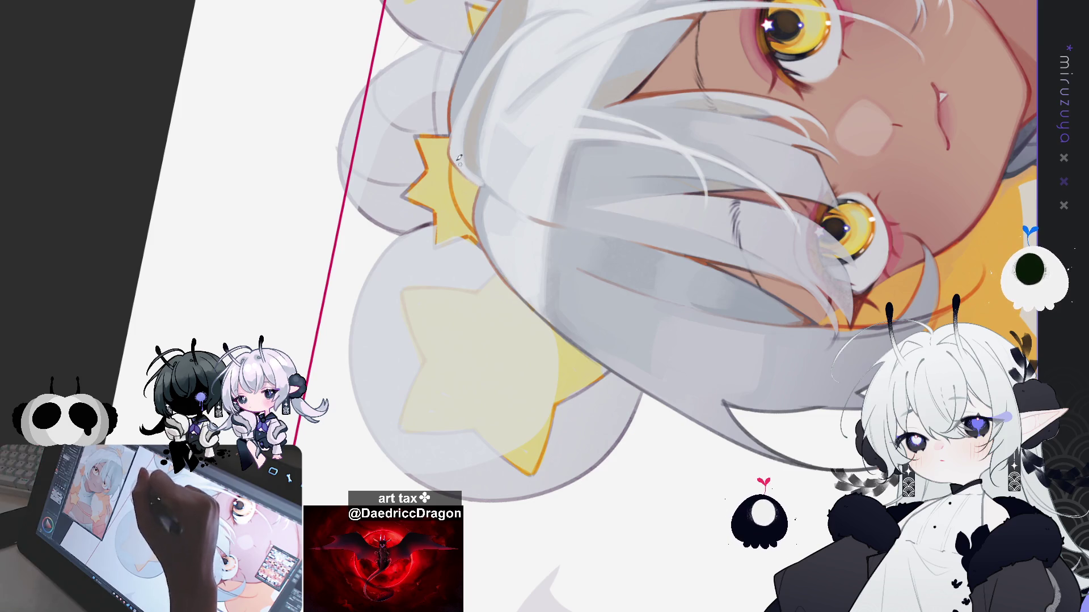
pyautogui.moveTo(592, 30); pyautogui.dragTo(687, 282)
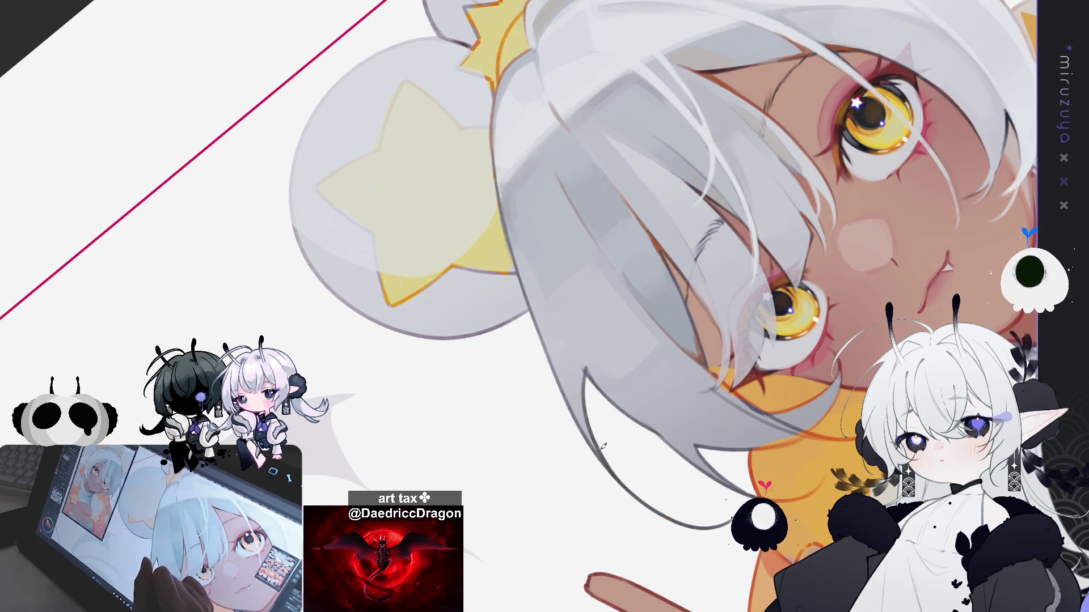
pyautogui.moveTo(616, 470)
pyautogui.mouseDown()
pyautogui.moveTo(452, 386)
pyautogui.moveTo(448, 341)
pyautogui.mouseUp()
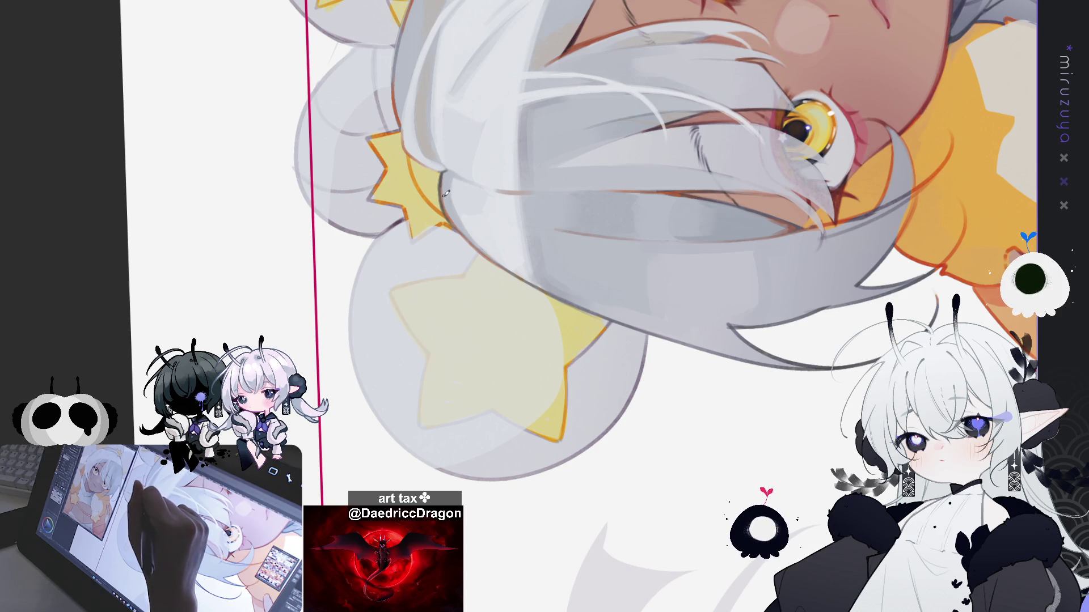
pyautogui.moveTo(484, 248); pyautogui.dragTo(615, 137)
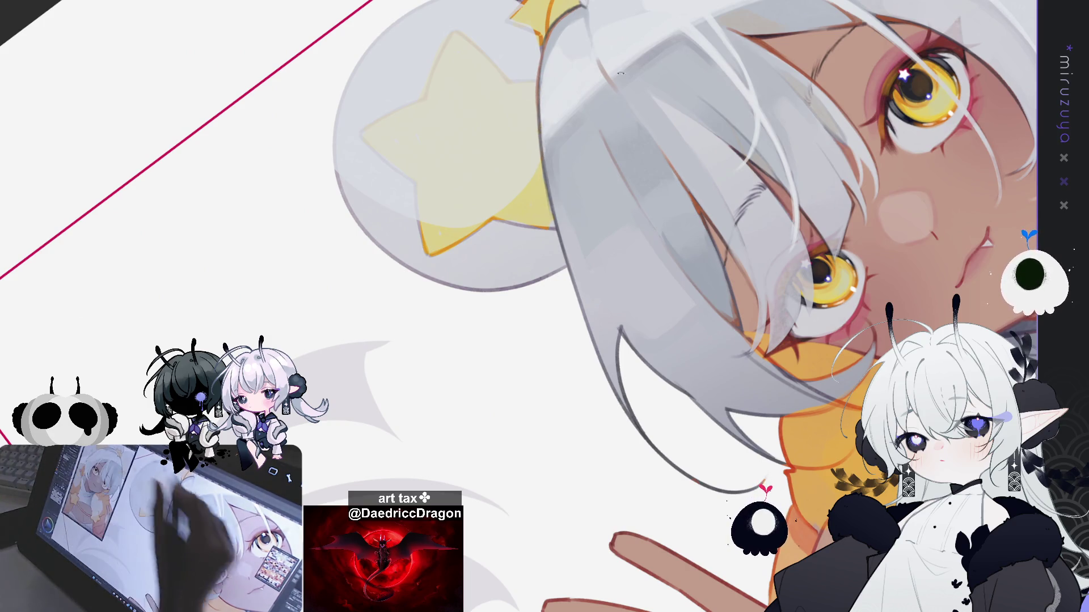
pyautogui.moveTo(579, 285); pyautogui.dragTo(710, 373)
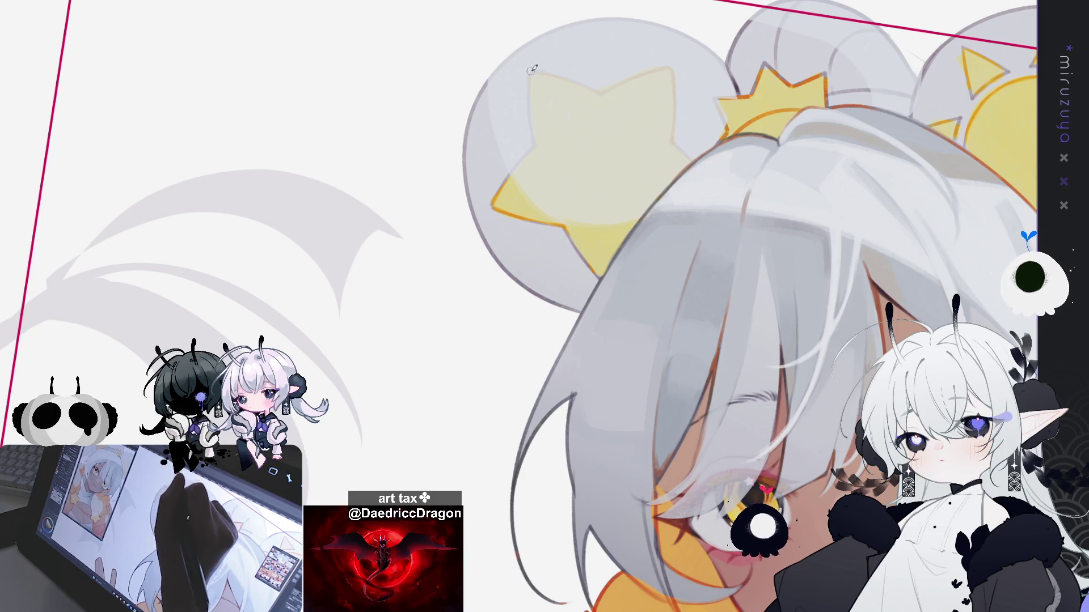
pyautogui.moveTo(552, 63); pyautogui.dragTo(468, 148)
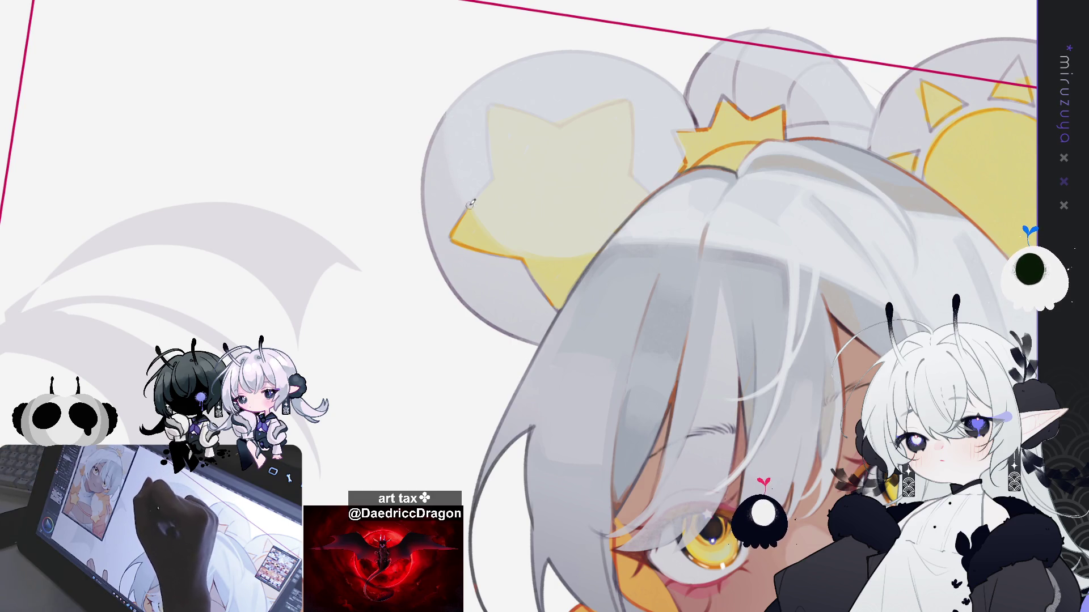
pyautogui.moveTo(470, 204); pyautogui.dragTo(503, 145)
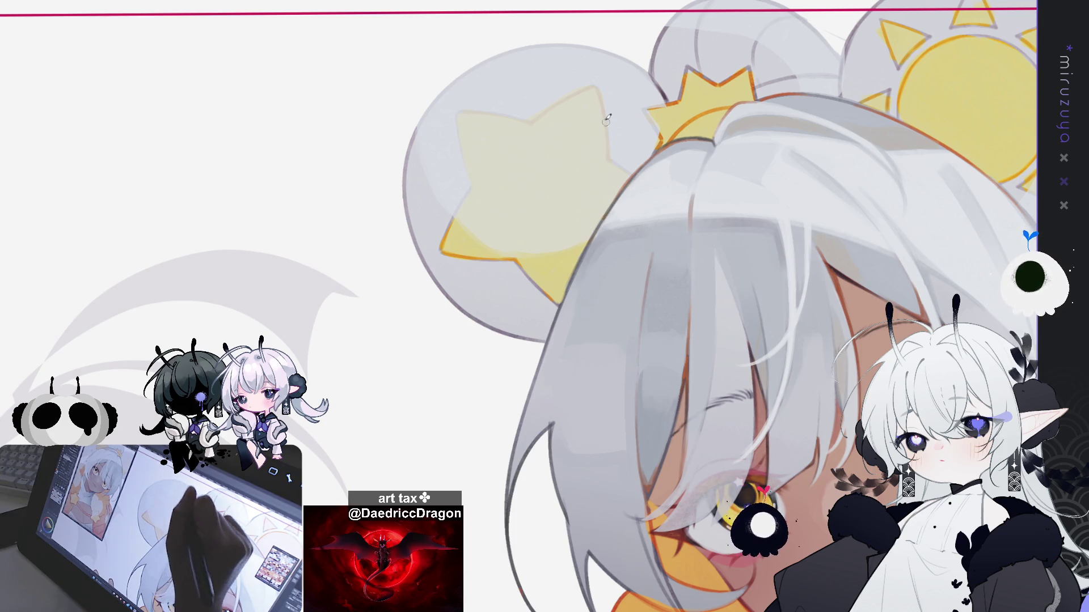
pyautogui.moveTo(484, 170); pyautogui.dragTo(466, 203)
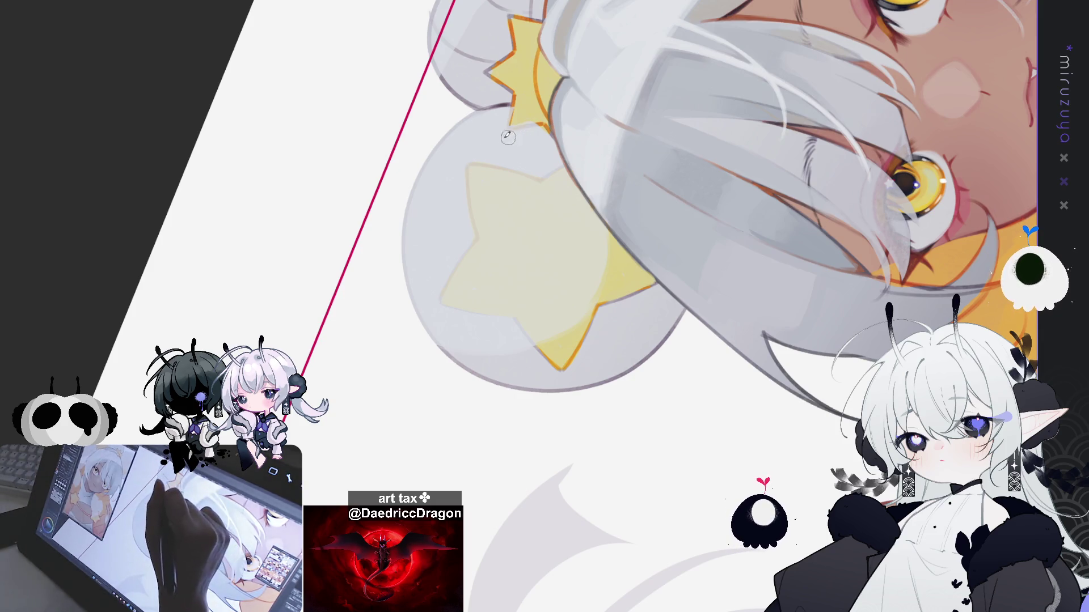
pyautogui.moveTo(523, 138)
pyautogui.mouseDown()
pyautogui.moveTo(723, 307)
pyautogui.moveTo(476, 232)
pyautogui.mouseUp()
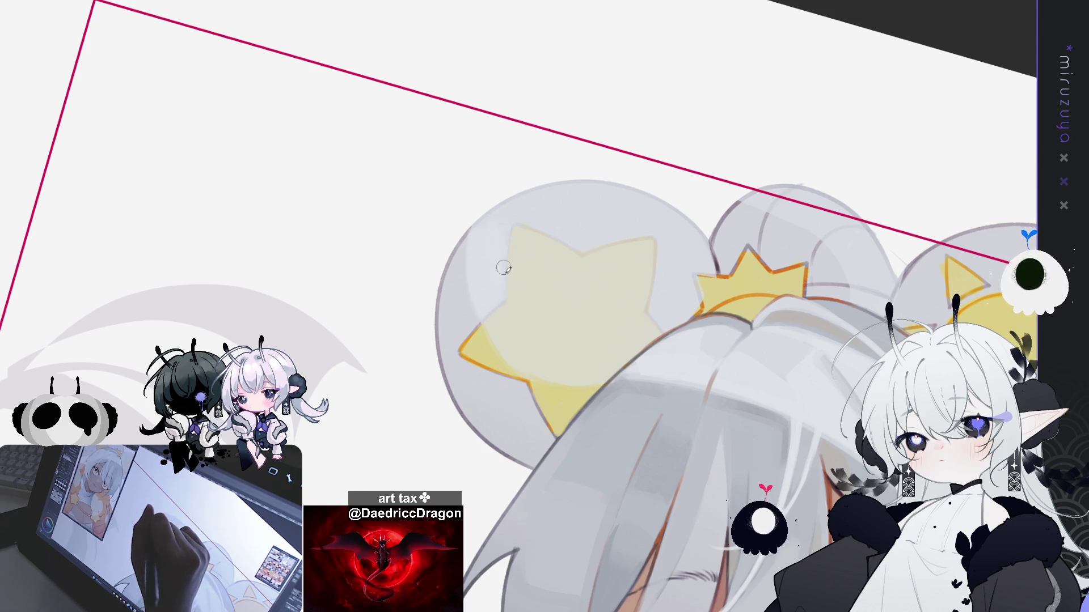
pyautogui.moveTo(495, 259)
pyautogui.mouseDown()
pyautogui.moveTo(464, 123)
pyautogui.moveTo(511, 214)
pyautogui.mouseUp()
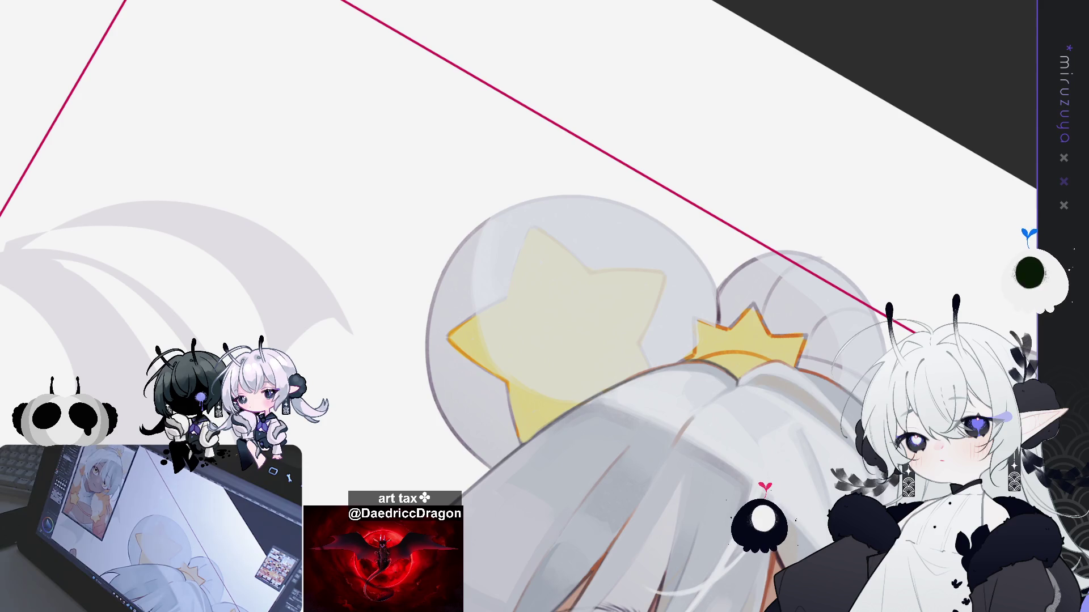
pyautogui.moveTo(596, 460)
pyautogui.mouseDown()
pyautogui.moveTo(613, 253)
pyautogui.moveTo(642, 245)
pyautogui.moveTo(580, 276)
pyautogui.mouseUp()
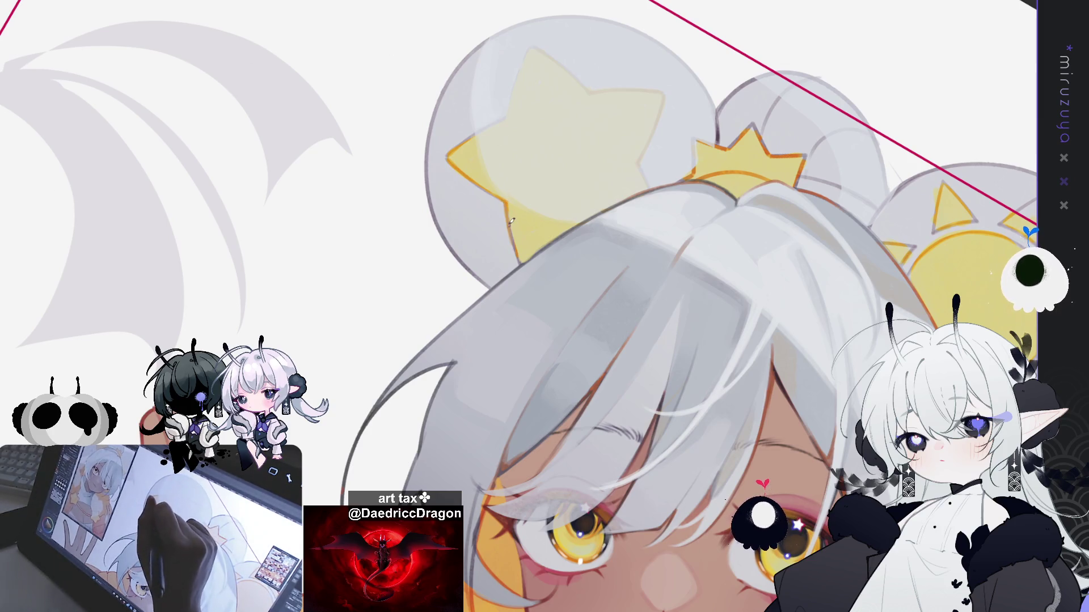
pyautogui.moveTo(513, 206); pyautogui.dragTo(468, 215)
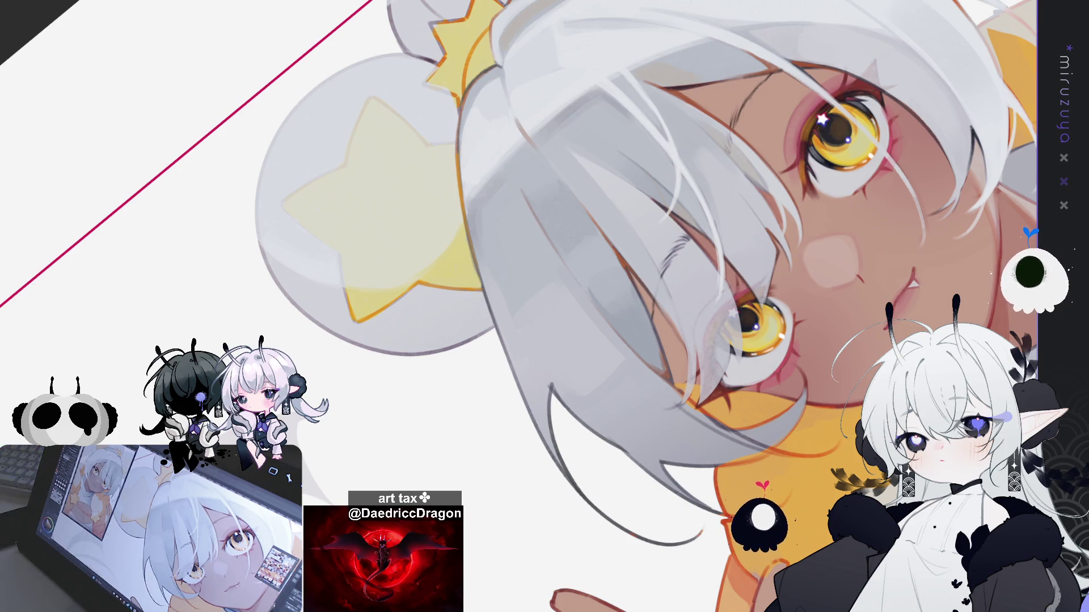
pyautogui.moveTo(669, 295)
pyautogui.mouseDown()
pyautogui.moveTo(676, 307)
pyautogui.moveTo(493, 189)
pyautogui.mouseUp()
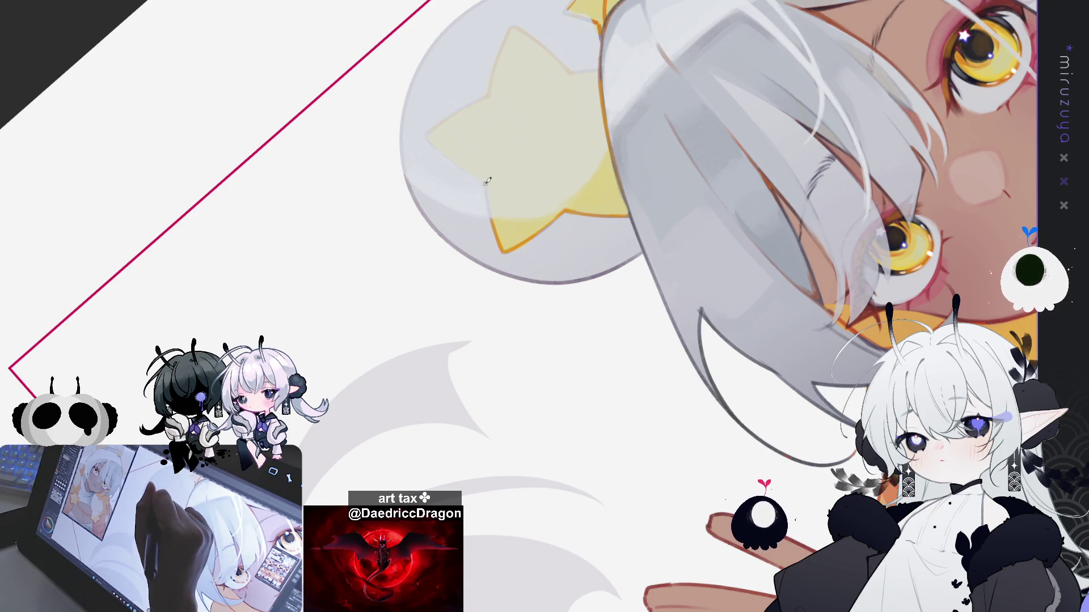
pyautogui.moveTo(493, 219); pyautogui.dragTo(546, 140)
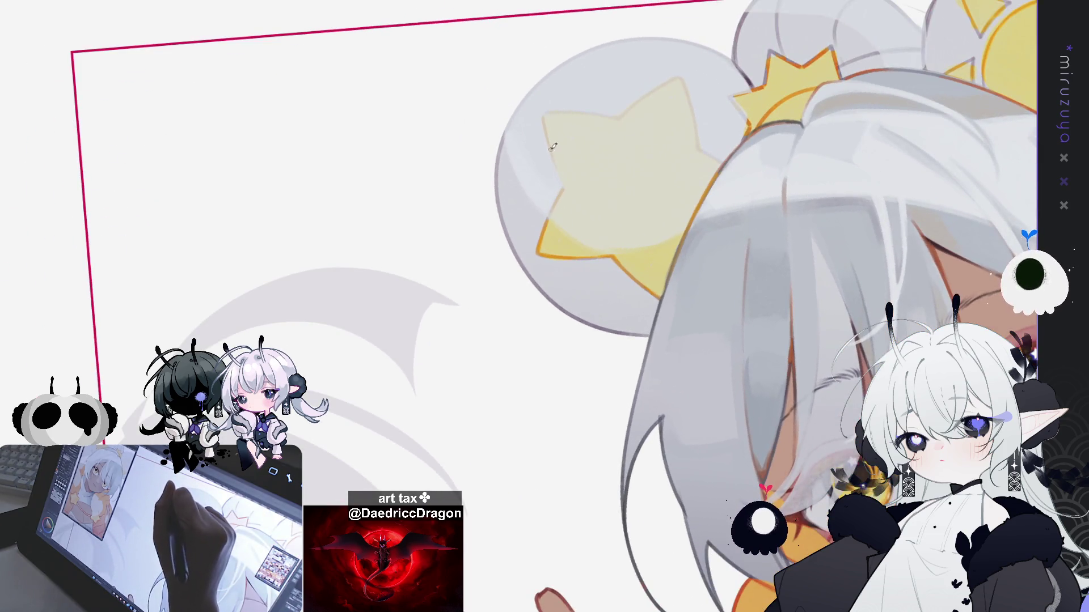
pyautogui.moveTo(563, 186); pyautogui.dragTo(462, 181)
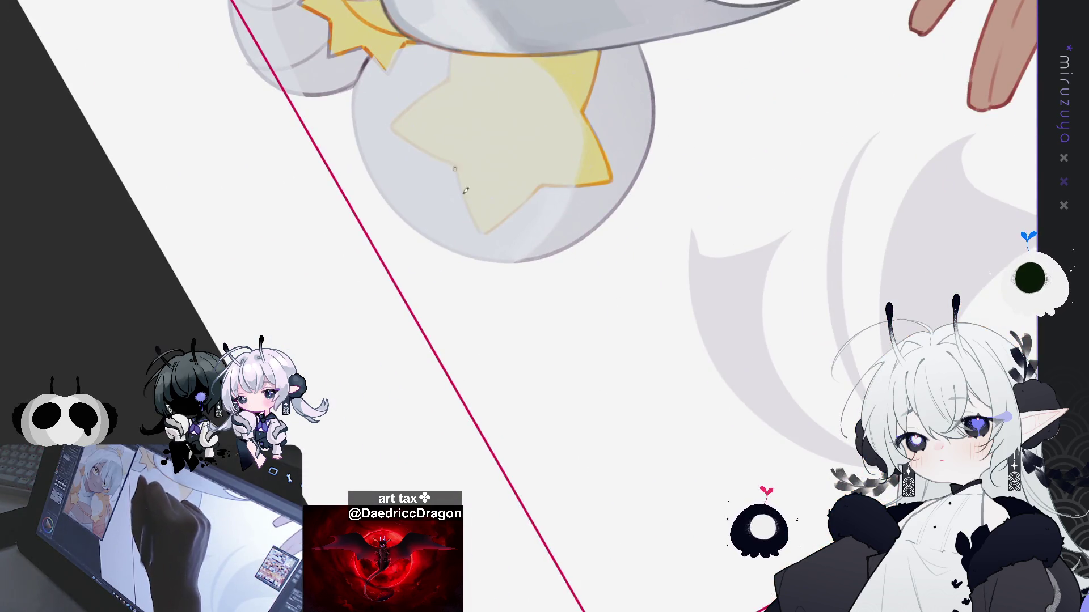
pyautogui.moveTo(593, 163); pyautogui.dragTo(626, 117)
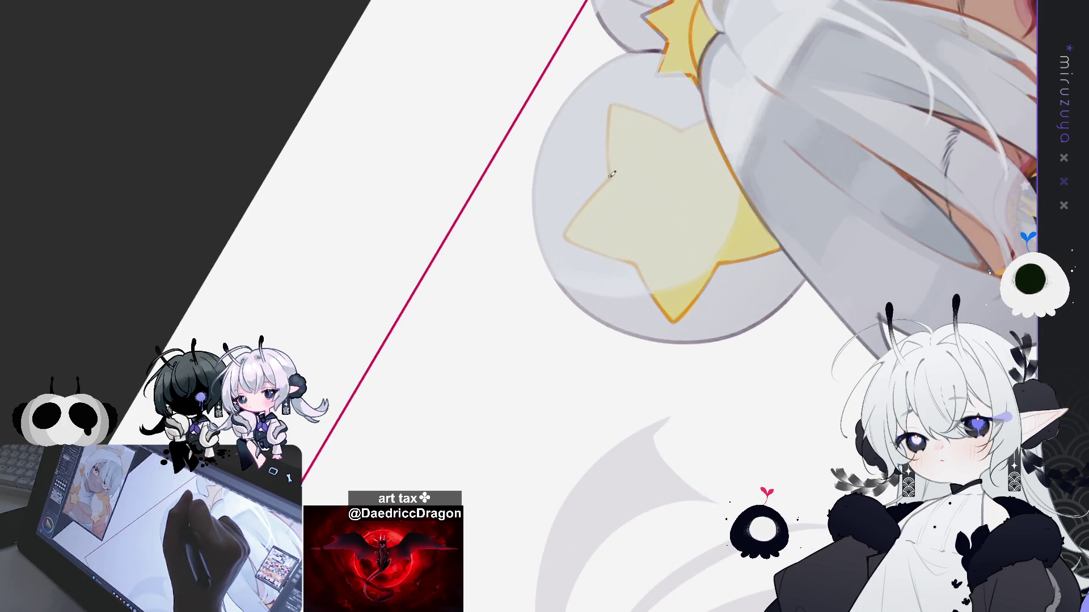
pyautogui.moveTo(612, 175); pyautogui.dragTo(749, 334)
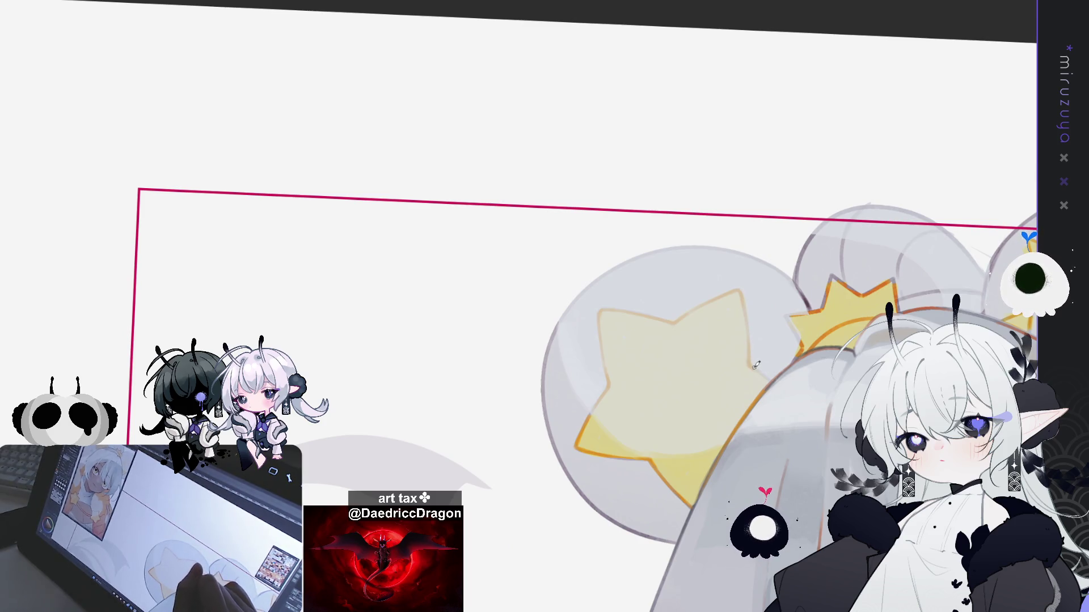
pyautogui.moveTo(815, 334); pyautogui.dragTo(597, 184)
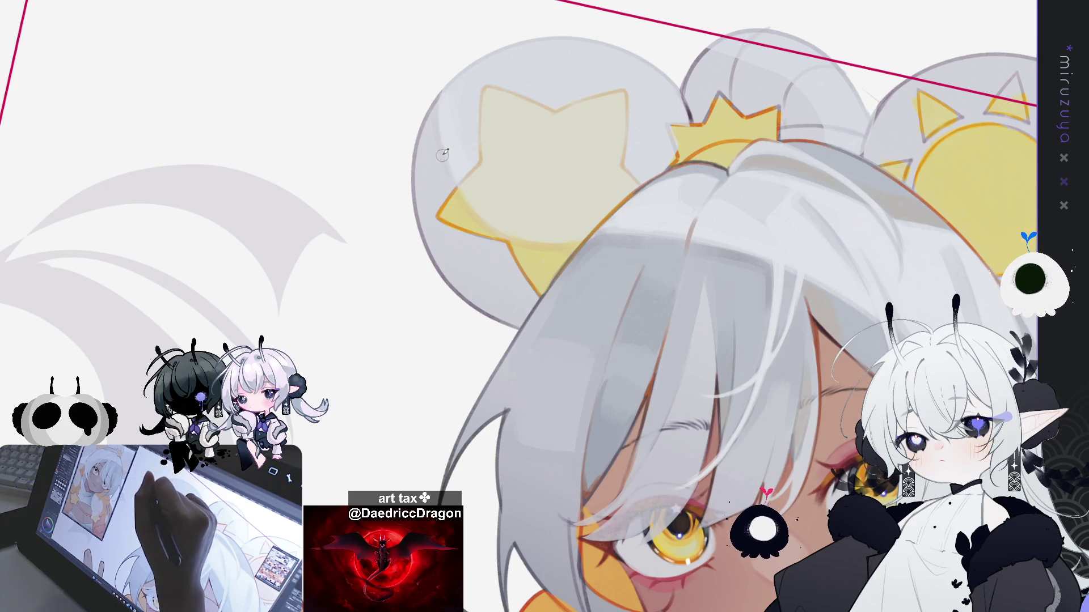
# - Pan around the star bun and face, then reset the view rotation with Ctrl+0
pyautogui.moveTo(442, 155); pyautogui.dragTo(567, 295)
pyautogui.moveTo(753, 204)
pyautogui.mouseDown()
pyautogui.moveTo(612, 171)
pyautogui.moveTo(521, 165)
pyautogui.mouseUp()
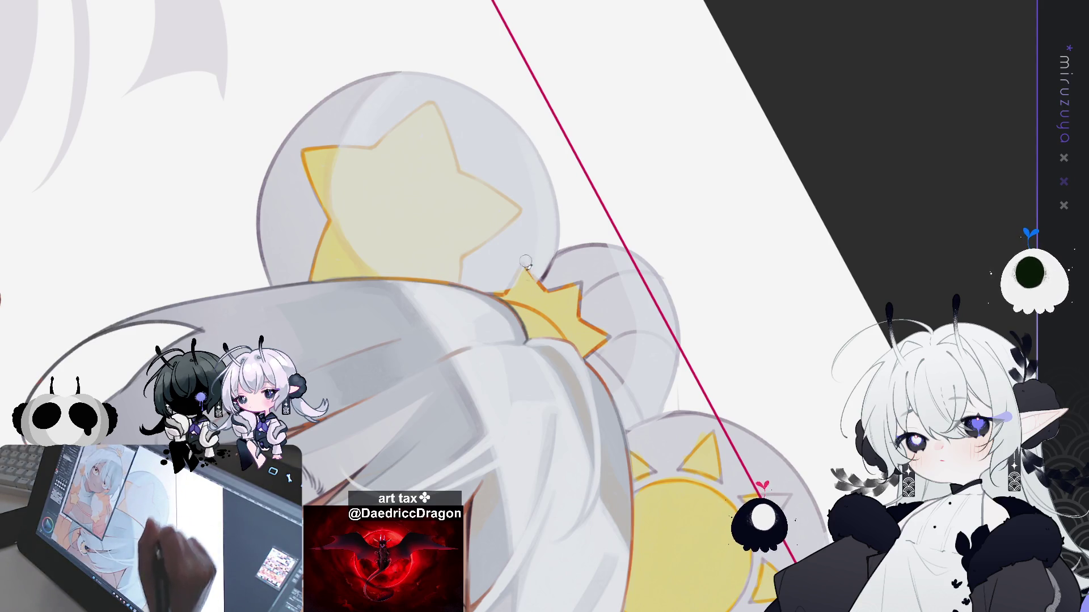
pyautogui.moveTo(605, 546); pyautogui.dragTo(644, 336)
pyautogui.moveTo(545, 171)
pyautogui.mouseDown()
pyautogui.moveTo(482, 312)
pyautogui.moveTo(539, 471)
pyautogui.mouseUp()
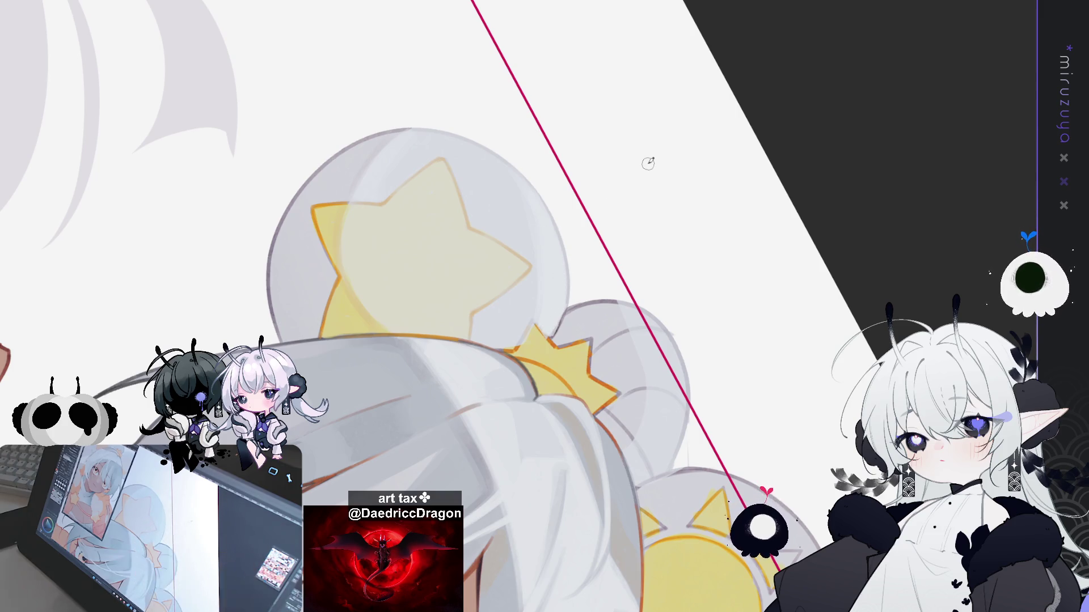
pyautogui.hotkey('ctrl', '0')
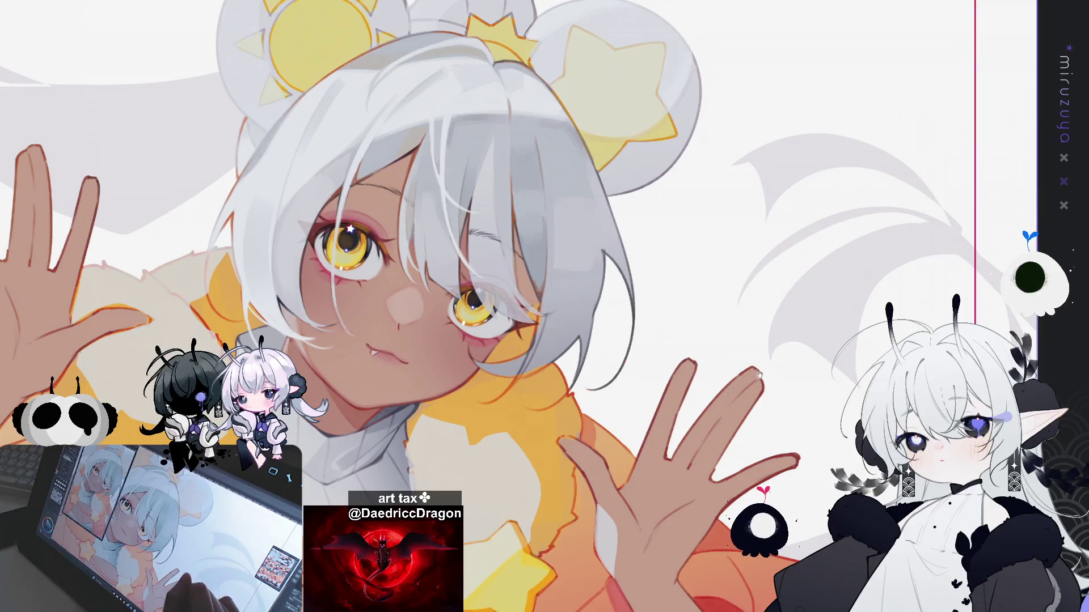
# - Paint four thin light strands down the white hair's edge beside the yellow eye
pyautogui.scroll(5, 576, 187)
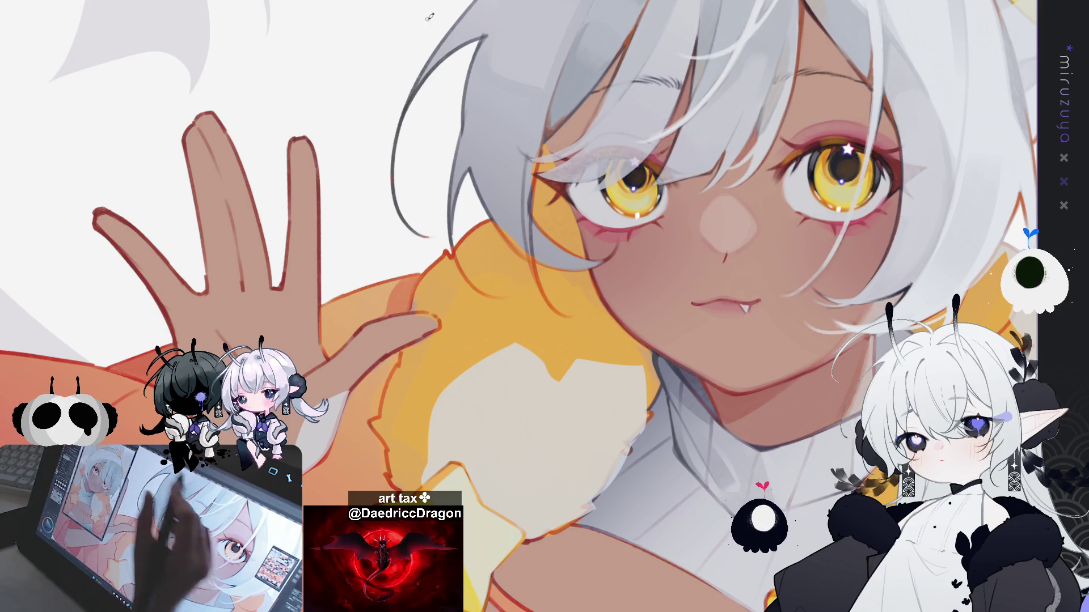
pyautogui.moveTo(532, 180); pyautogui.dragTo(531, 239)
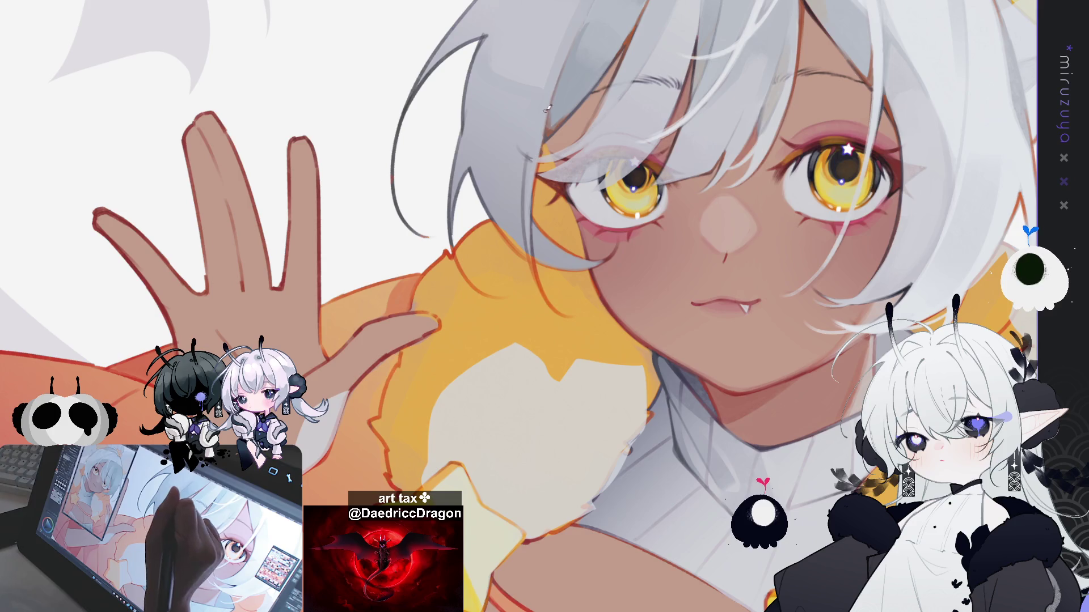
pyautogui.moveTo(533, 168); pyautogui.dragTo(533, 276)
pyautogui.moveTo(533, 238); pyautogui.dragTo(536, 289)
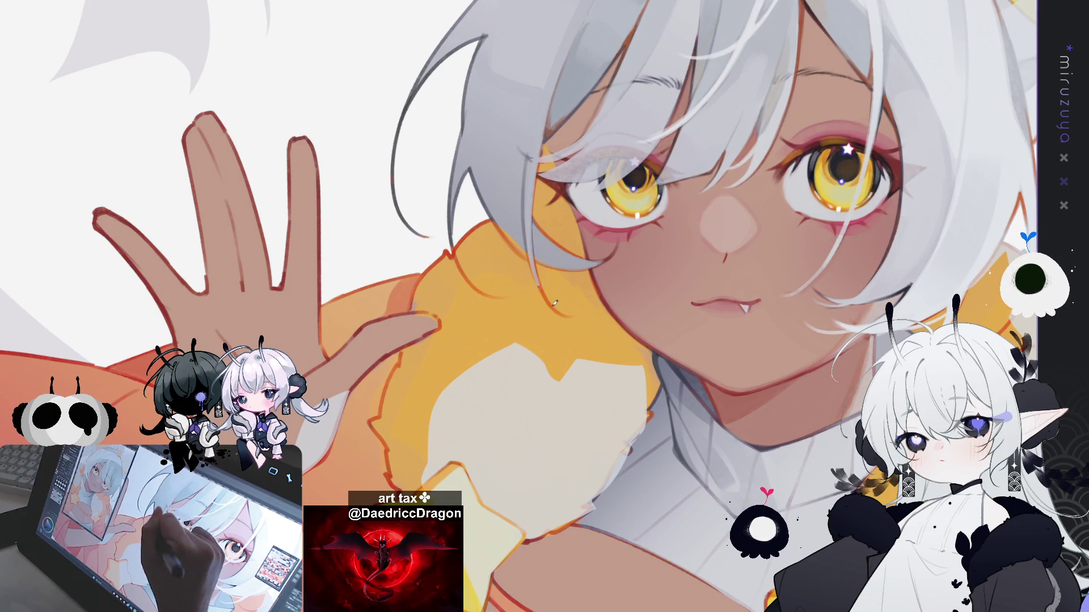
pyautogui.moveTo(532, 233); pyautogui.dragTo(548, 299)
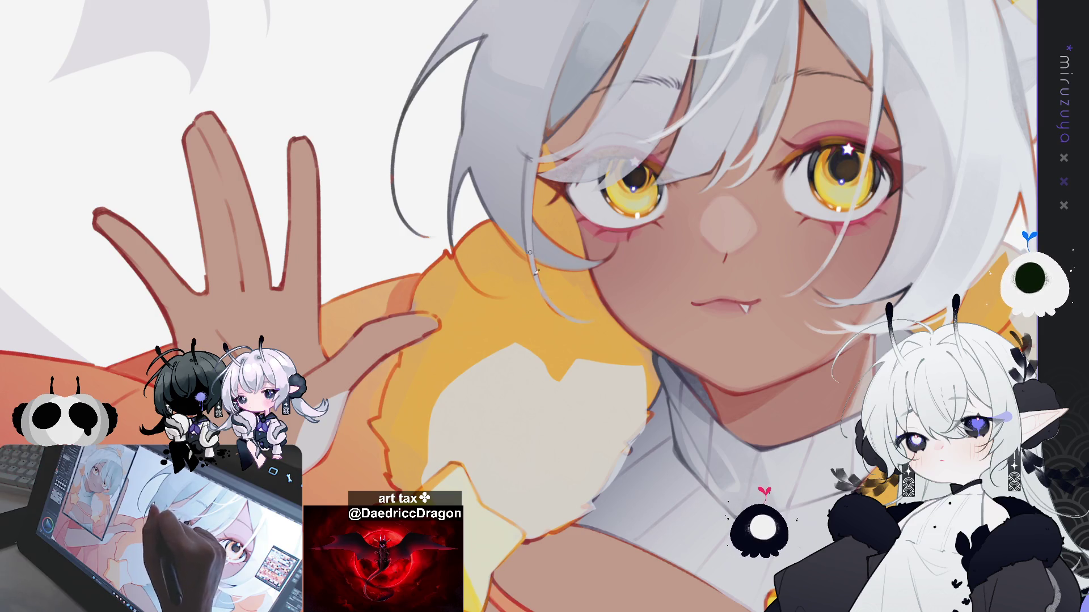
pyautogui.moveTo(588, 291); pyautogui.dragTo(533, 328)
pyautogui.moveTo(651, 254); pyautogui.dragTo(638, 278)
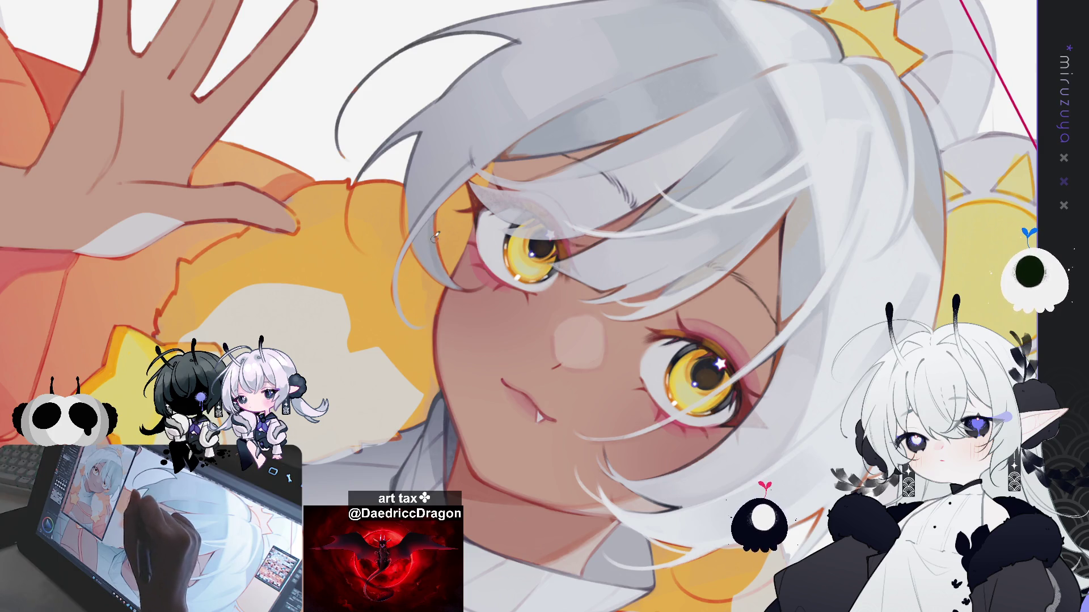
# - Add a faint light hair strand and a pale highlight along the right eye's outer edge
pyautogui.moveTo(432, 220); pyautogui.dragTo(447, 274)
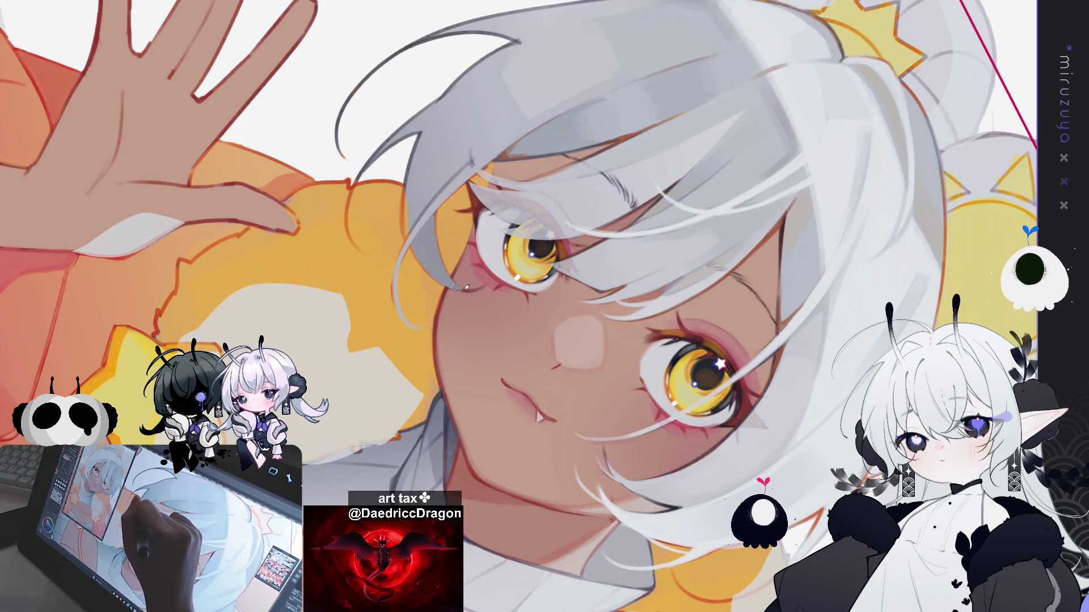
pyautogui.press('-')
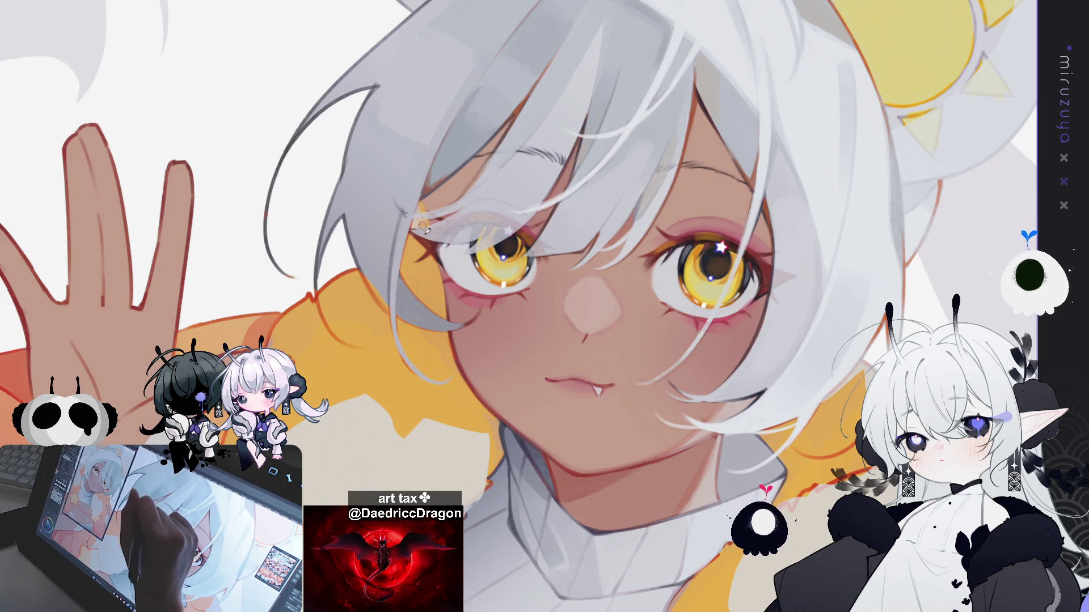
pyautogui.moveTo(411, 246)
pyautogui.mouseDown()
pyautogui.moveTo(404, 275)
pyautogui.moveTo(440, 297)
pyautogui.moveTo(429, 254)
pyautogui.mouseUp()
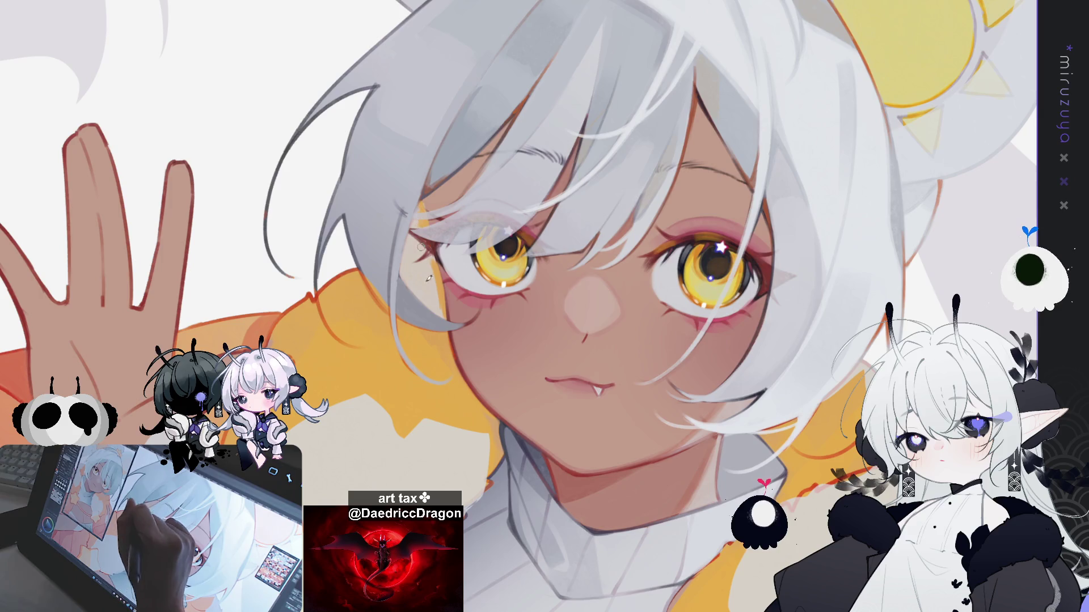
pyautogui.press('-')
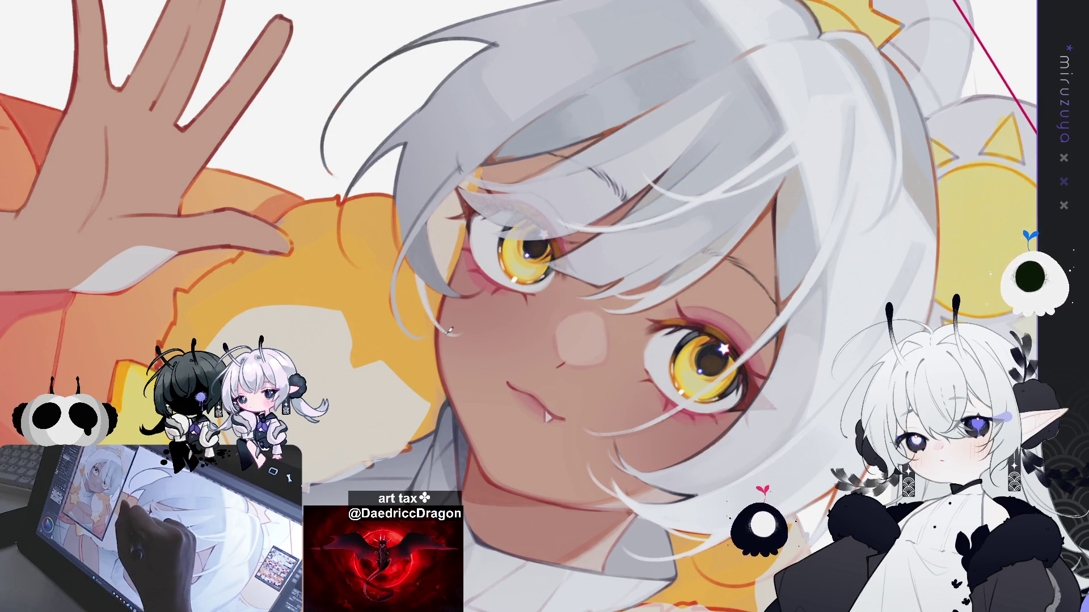
pyautogui.moveTo(382, 448); pyautogui.dragTo(435, 260)
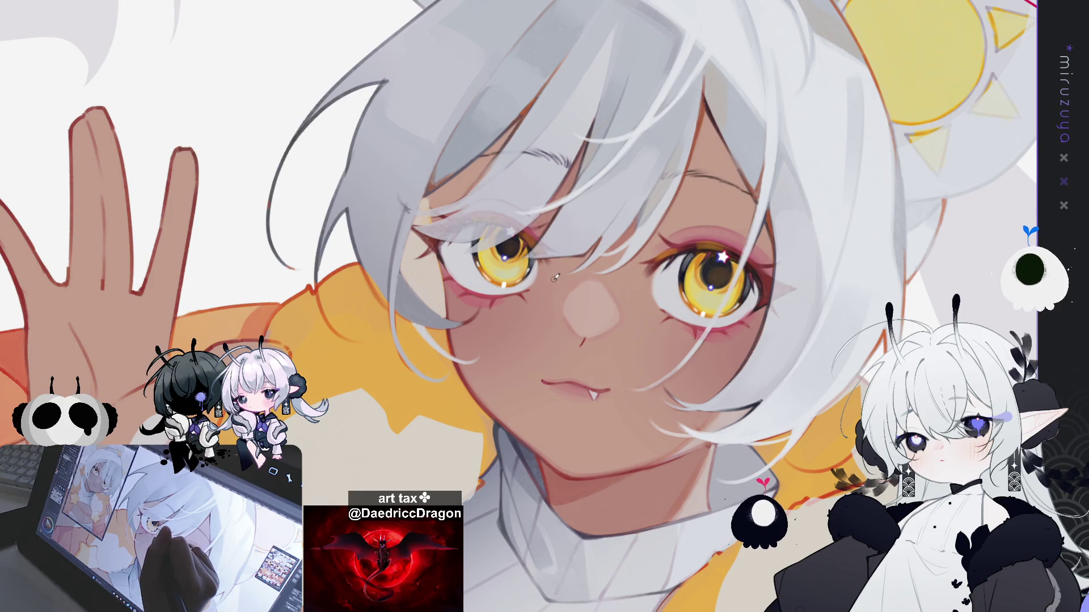
pyautogui.moveTo(720, 224); pyautogui.dragTo(390, 275)
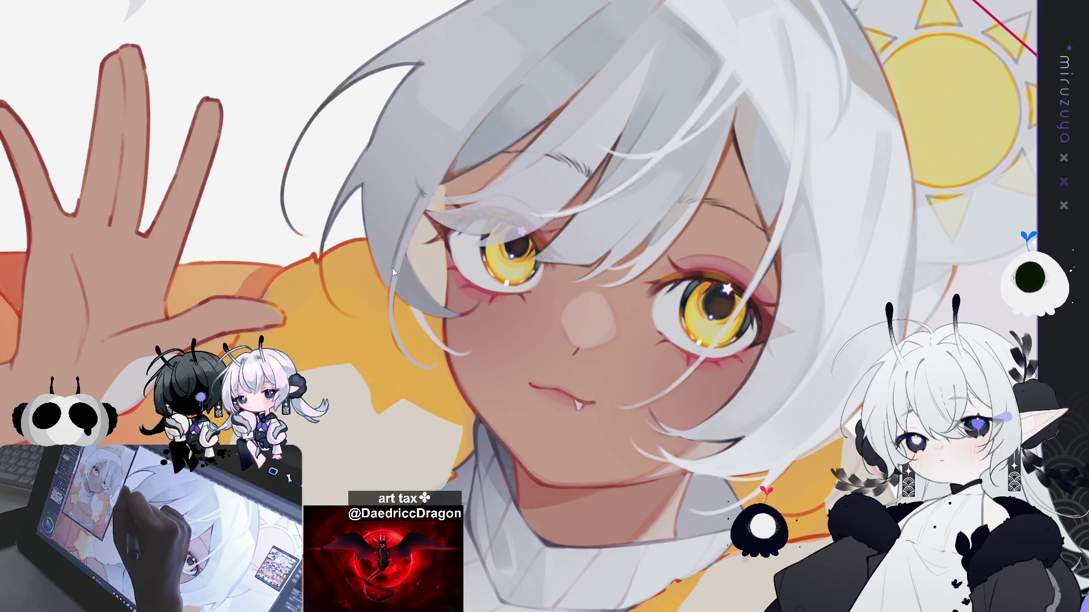
pyautogui.moveTo(393, 273); pyautogui.dragTo(426, 307)
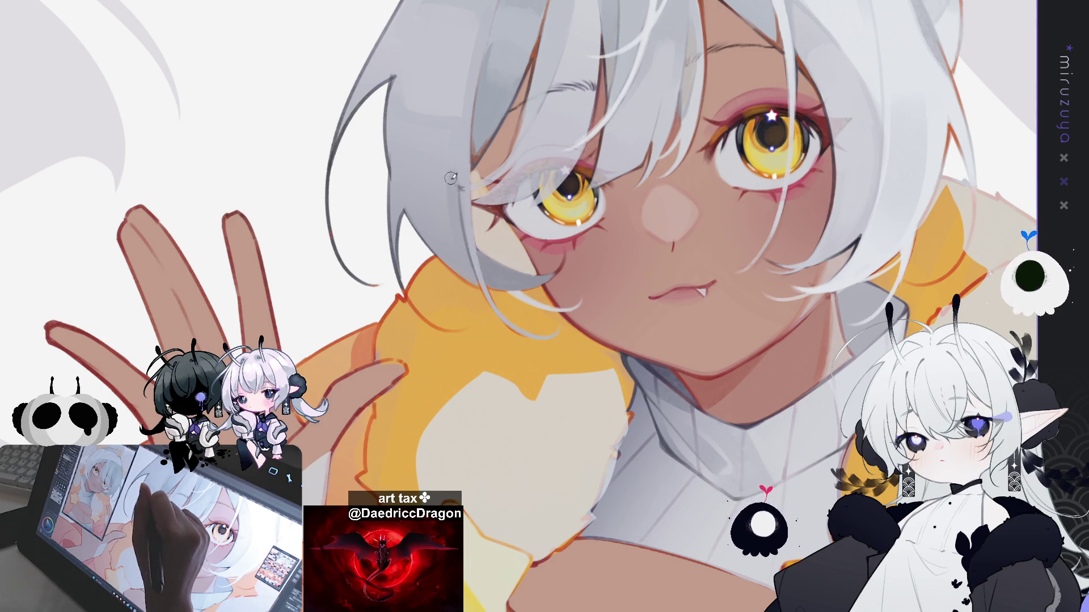
pyautogui.moveTo(456, 210)
pyautogui.mouseDown()
pyautogui.moveTo(678, 422)
pyautogui.moveTo(763, 301)
pyautogui.mouseUp()
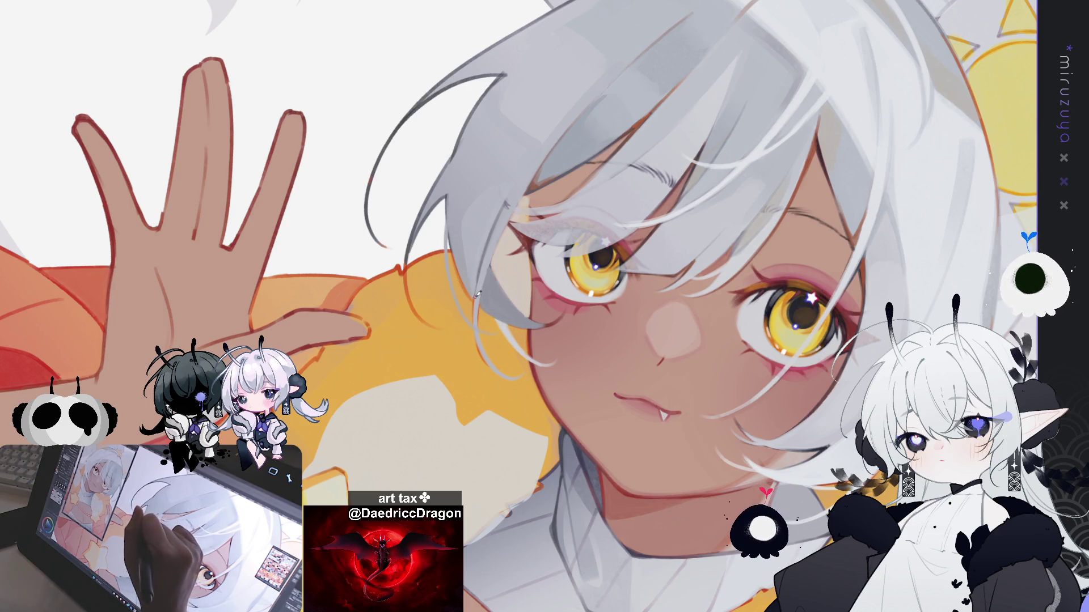
pyautogui.press('^')
pyautogui.press('^')
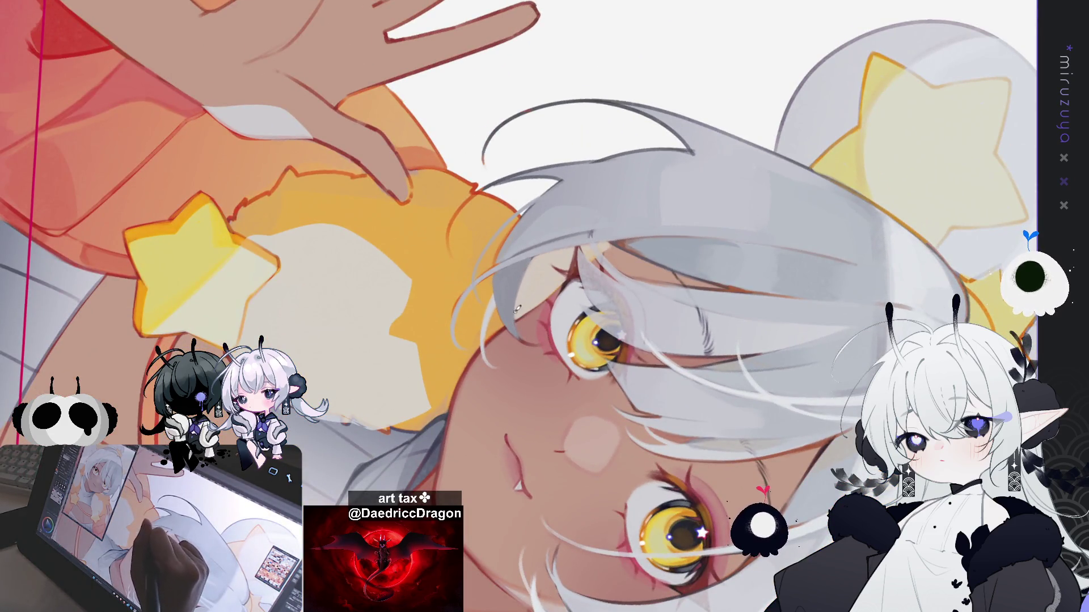
pyautogui.hotkey('ctrl', '@')
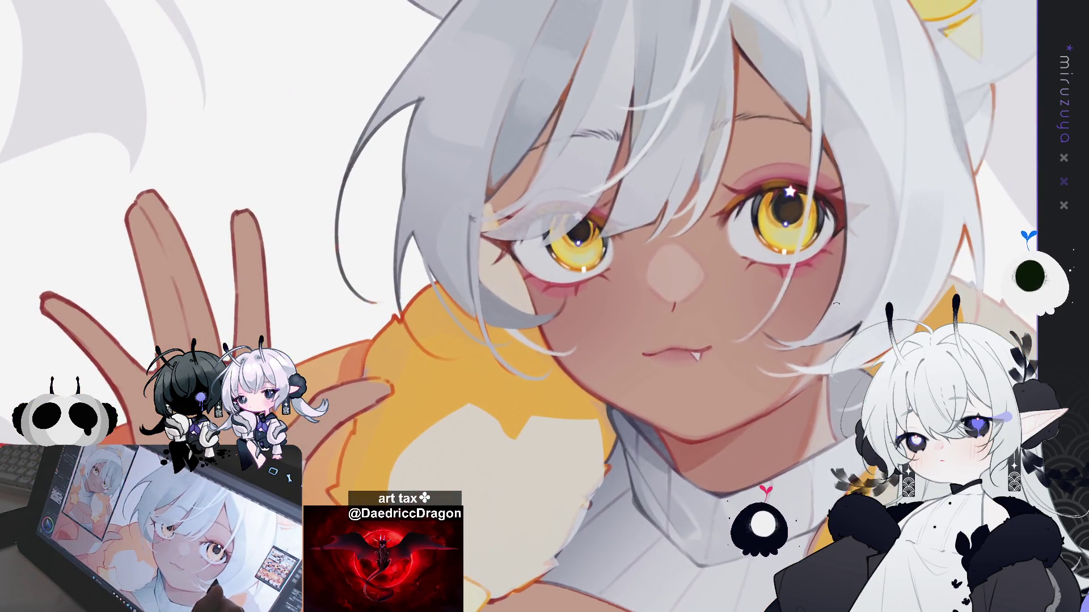
pyautogui.press('-')
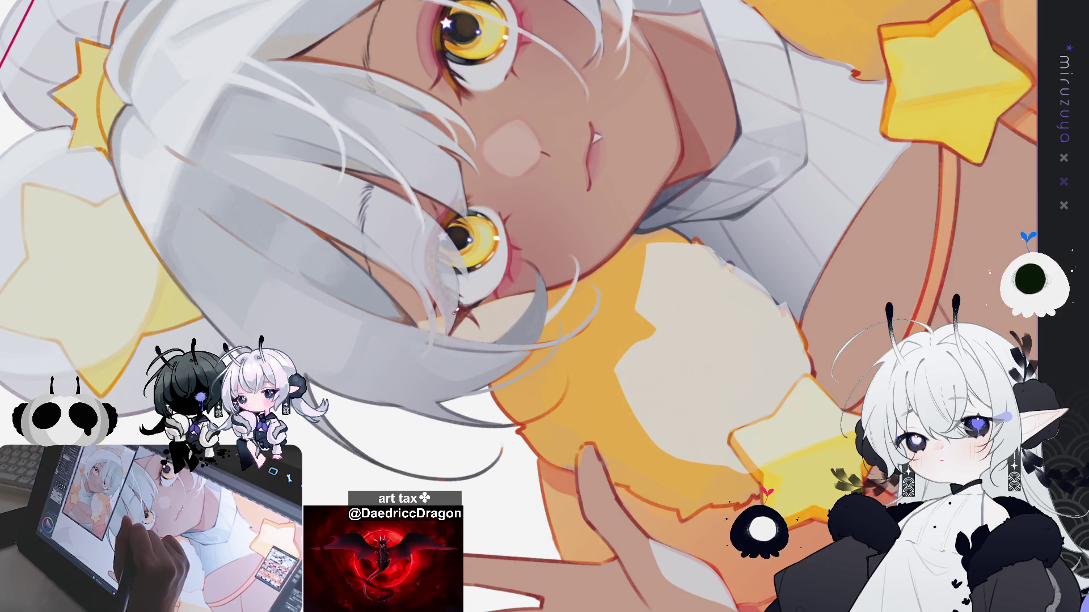
pyautogui.moveTo(567, 216)
pyautogui.mouseDown()
pyautogui.moveTo(658, 465)
pyautogui.moveTo(595, 340)
pyautogui.moveTo(567, 397)
pyautogui.moveTo(652, 337)
pyautogui.moveTo(567, 340)
pyautogui.moveTo(366, 205)
pyautogui.mouseUp()
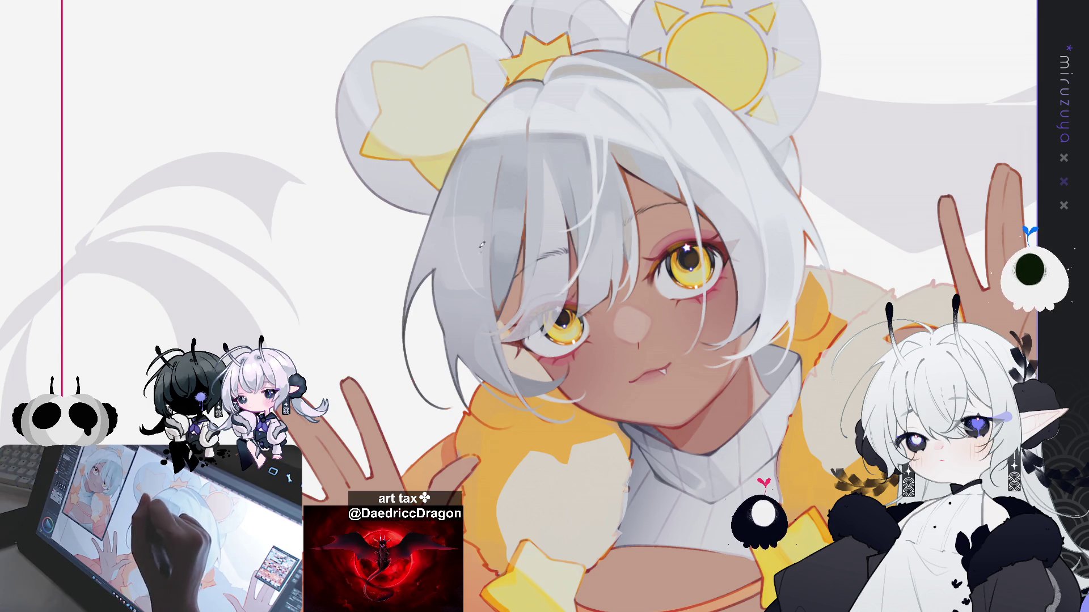
pyautogui.moveTo(508, 238); pyautogui.dragTo(549, 185)
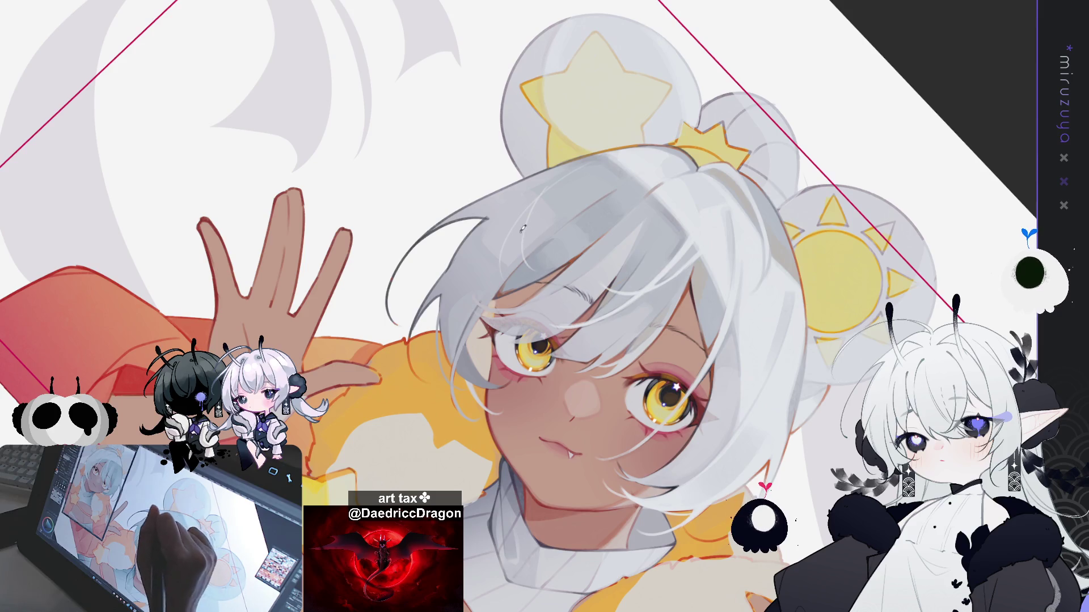
# - Paint three thin bright strands into the white hair on the right side of the face
pyautogui.moveTo(524, 207); pyautogui.dragTo(536, 272)
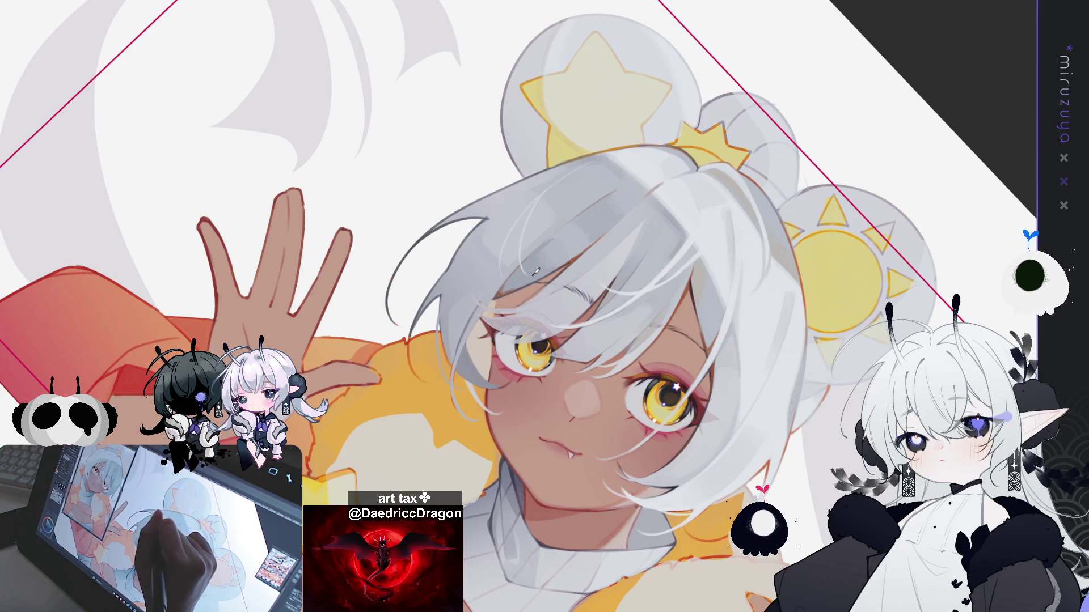
pyautogui.moveTo(513, 233); pyautogui.dragTo(504, 270)
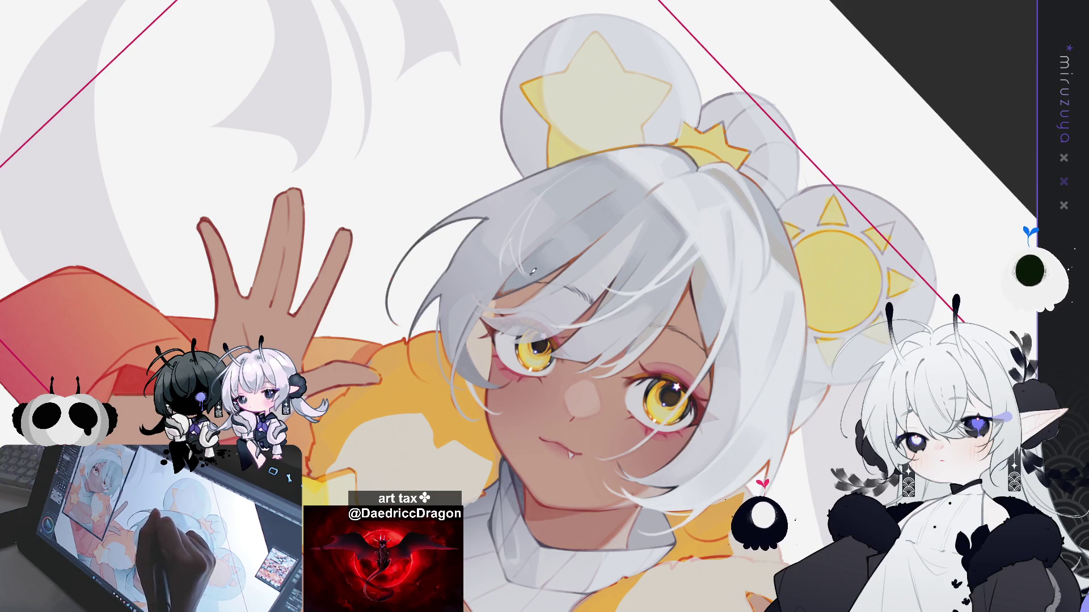
pyautogui.moveTo(515, 234); pyautogui.dragTo(542, 262)
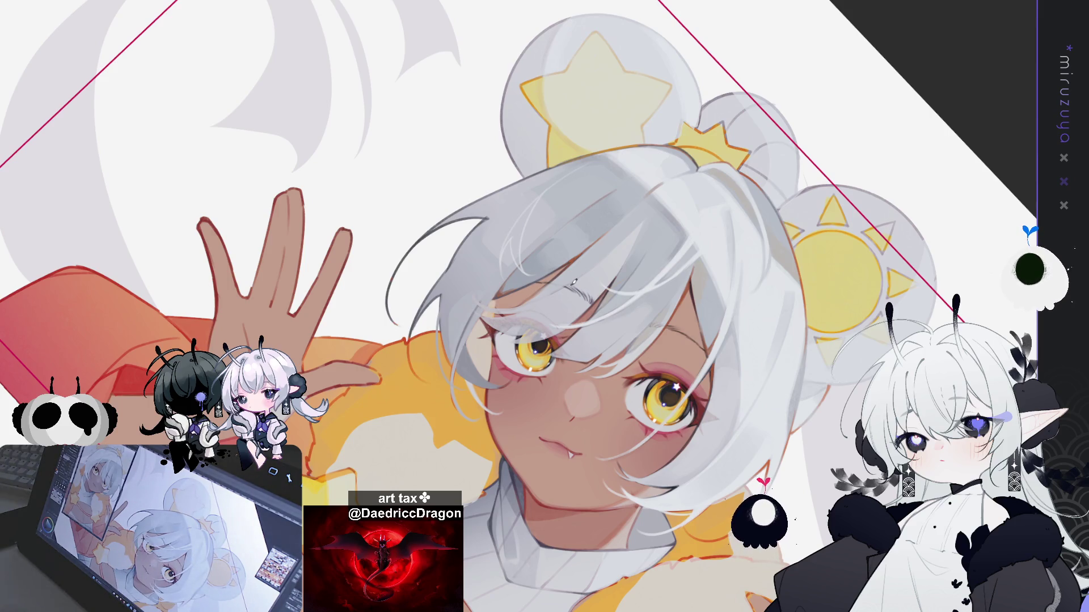
pyautogui.scroll(3, 652, 306)
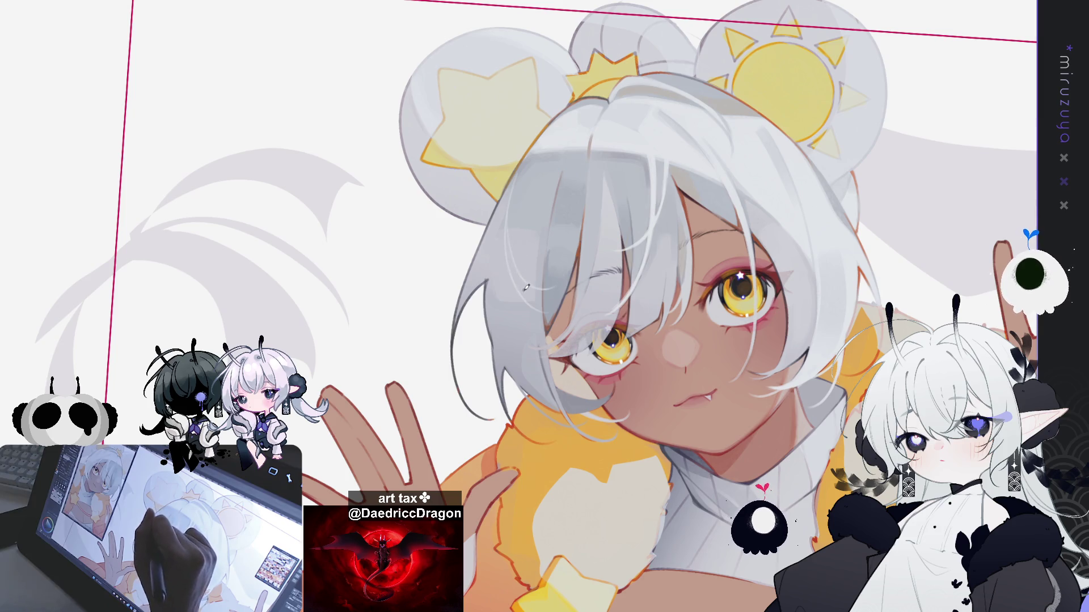
pyautogui.moveTo(546, 303); pyautogui.dragTo(532, 298)
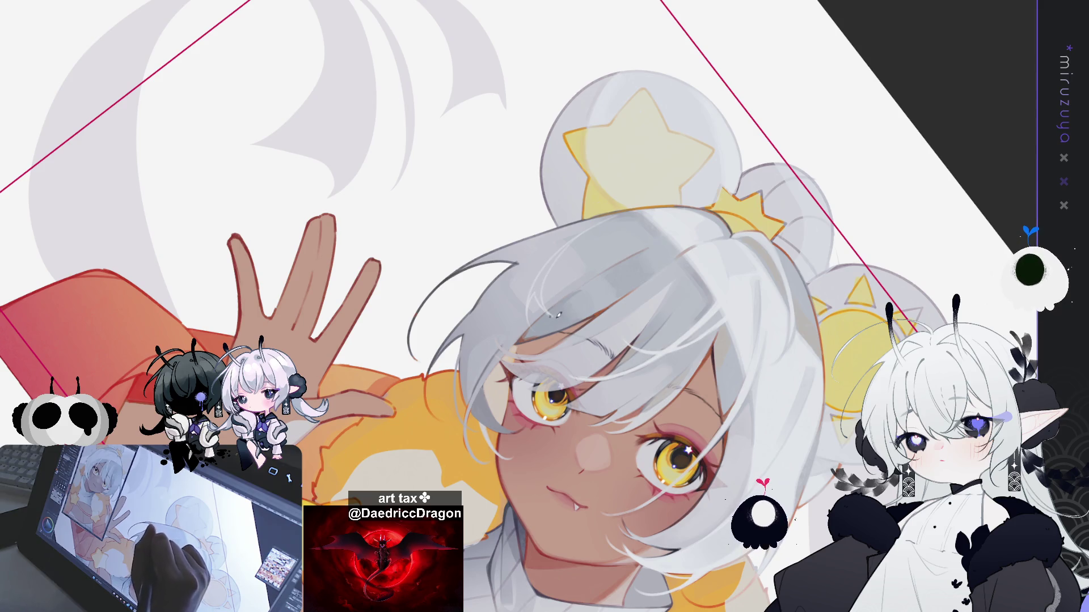
pyautogui.press('Delete')
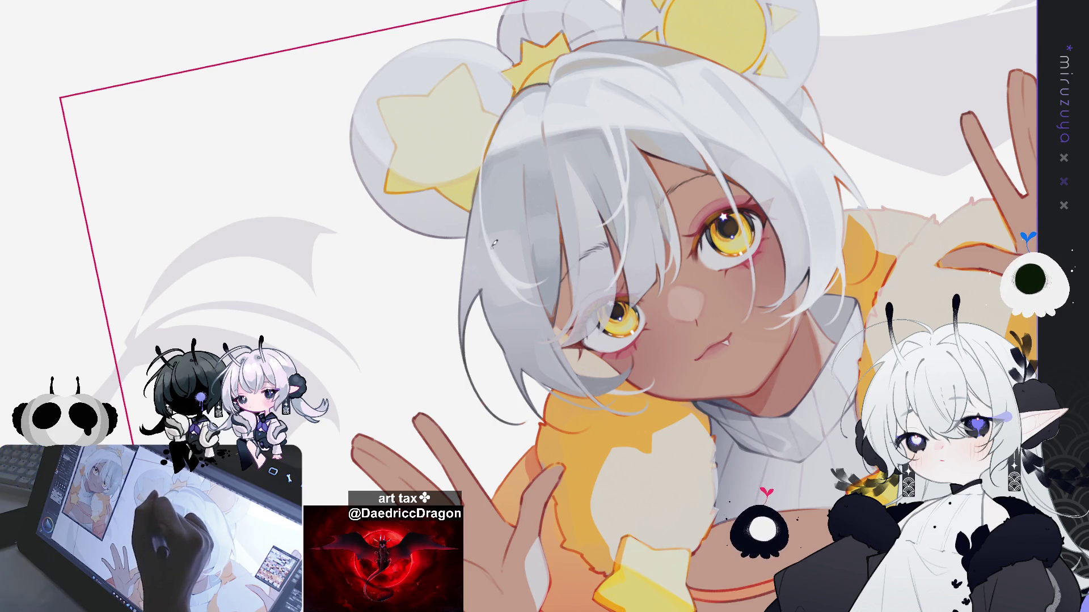
pyautogui.moveTo(620, 115); pyautogui.dragTo(542, 92)
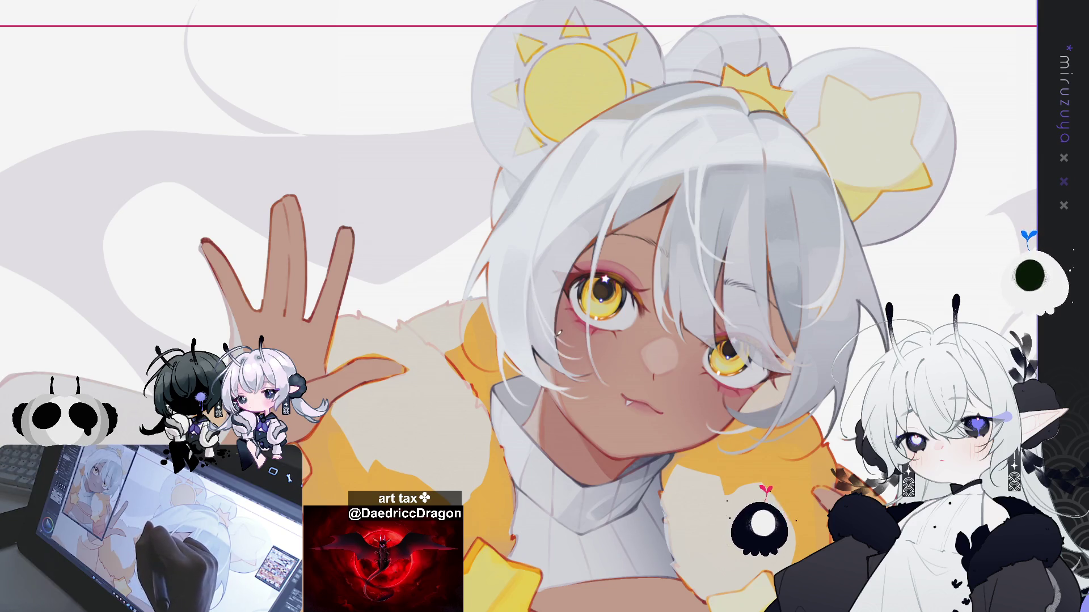
pyautogui.moveTo(588, 350); pyautogui.dragTo(758, 449)
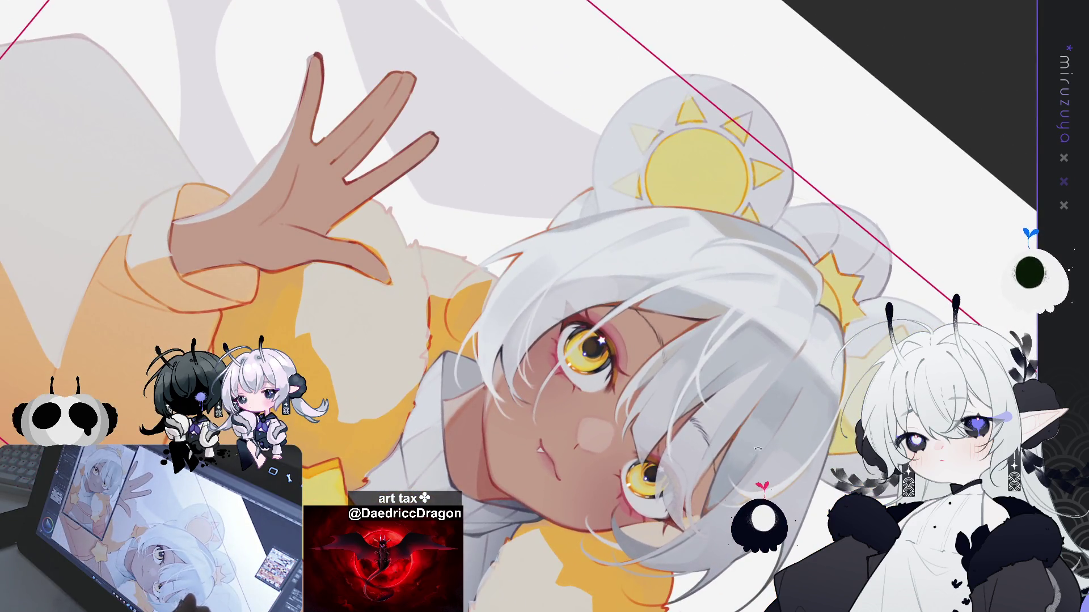
pyautogui.moveTo(617, 345); pyautogui.dragTo(535, 247)
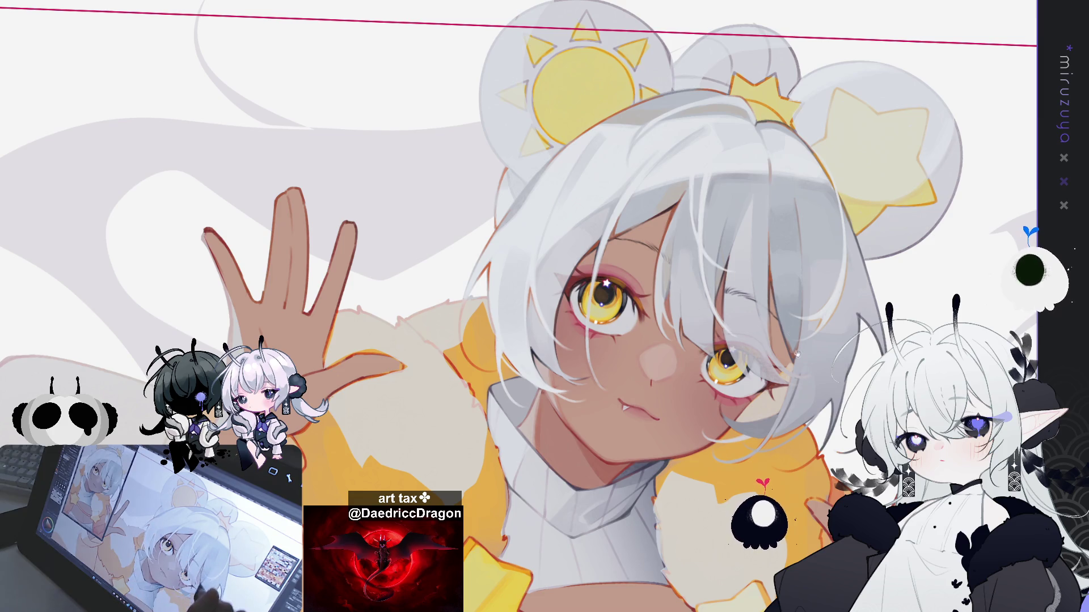
pyautogui.moveTo(797, 354); pyautogui.dragTo(862, 301)
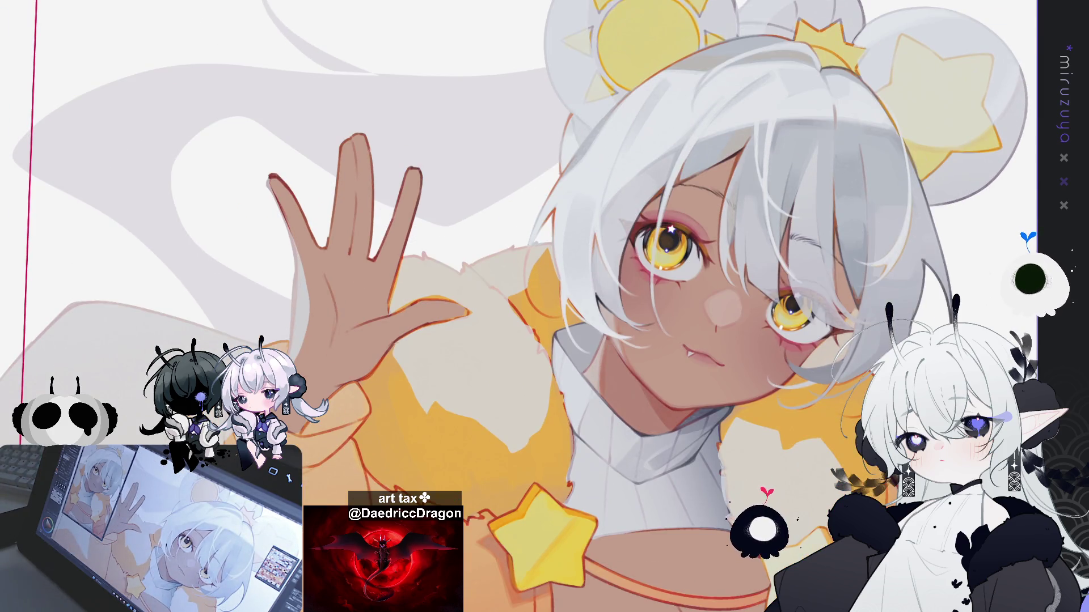
pyautogui.moveTo(681, 283)
pyautogui.mouseDown()
pyautogui.moveTo(518, 323)
pyautogui.moveTo(545, 286)
pyautogui.mouseUp()
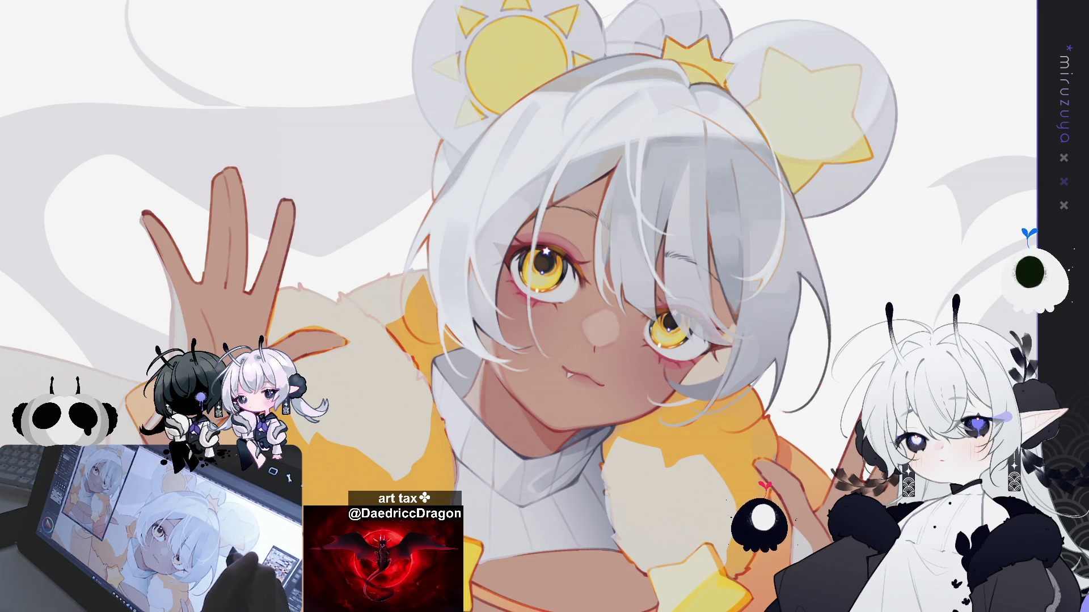
pyautogui.moveTo(868, 193); pyautogui.dragTo(646, 91)
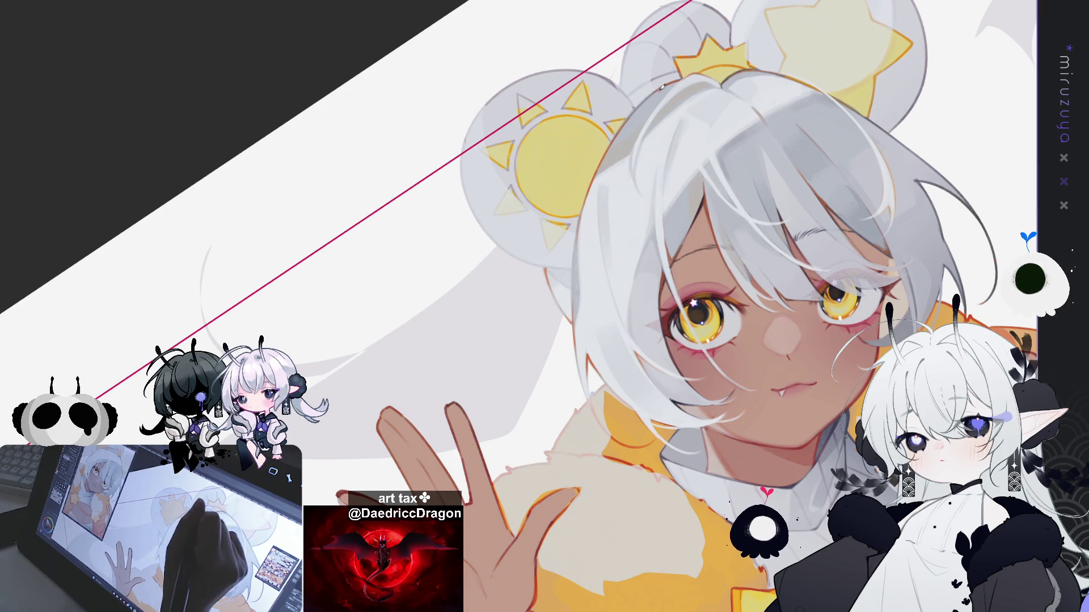
pyautogui.moveTo(844, 108)
pyautogui.mouseDown()
pyautogui.moveTo(754, 182)
pyautogui.moveTo(709, 113)
pyautogui.mouseUp()
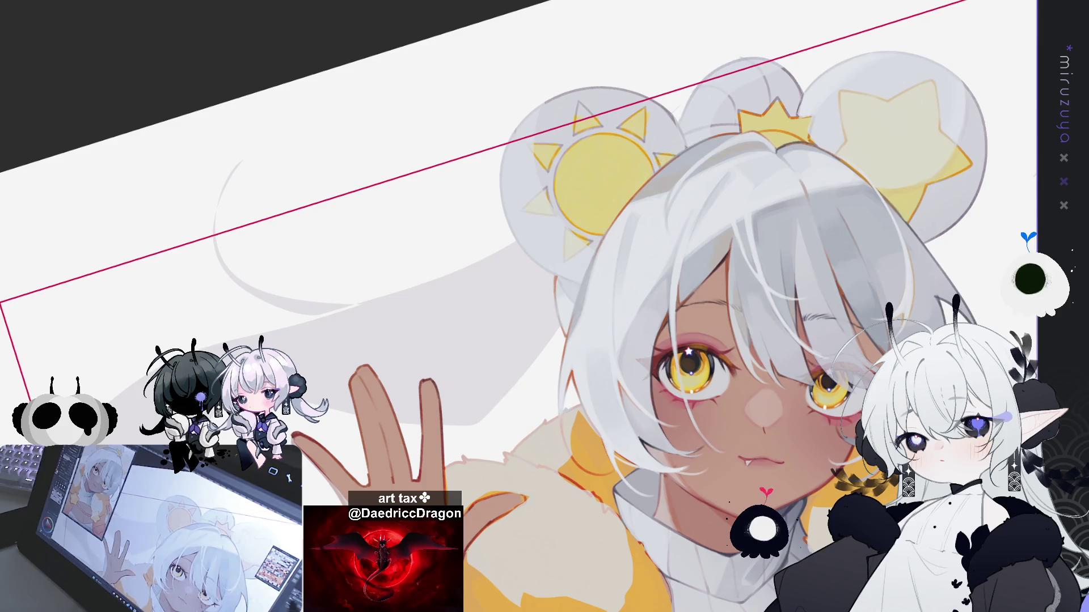
pyautogui.press('5')
pyautogui.press('m')
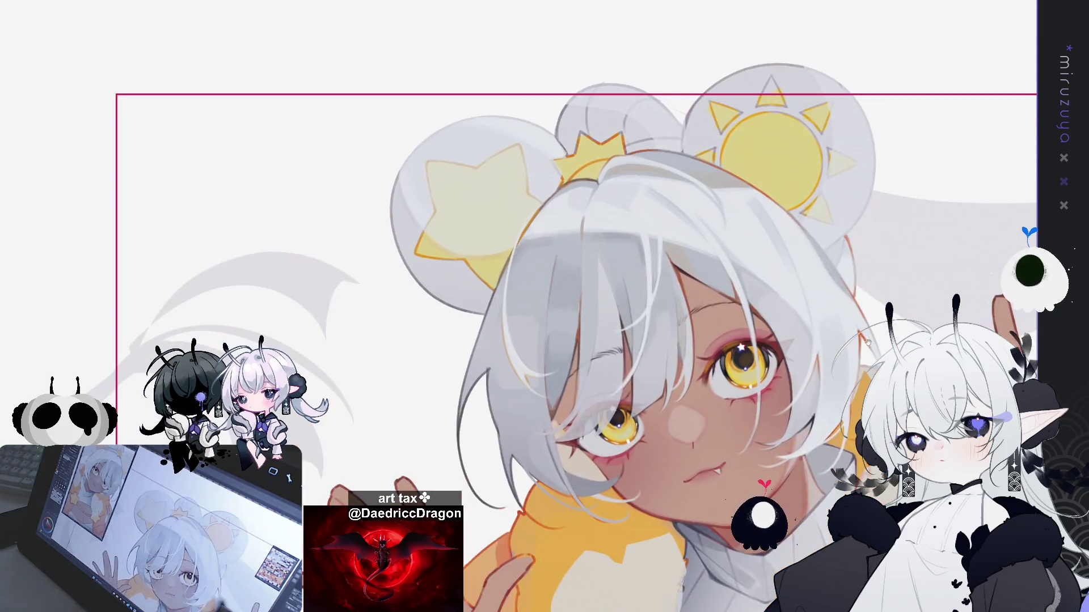
pyautogui.moveTo(595, 176); pyautogui.dragTo(755, 108)
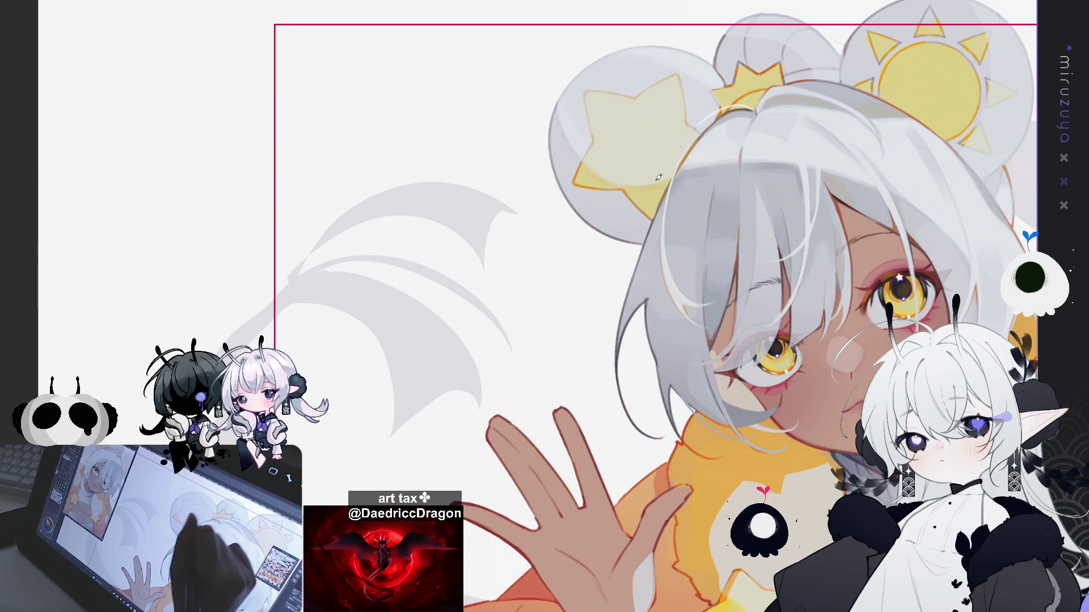
# - Paint one light strand along the outer edge of the white hair near the face and hands
pyautogui.moveTo(666, 272); pyautogui.dragTo(587, 164)
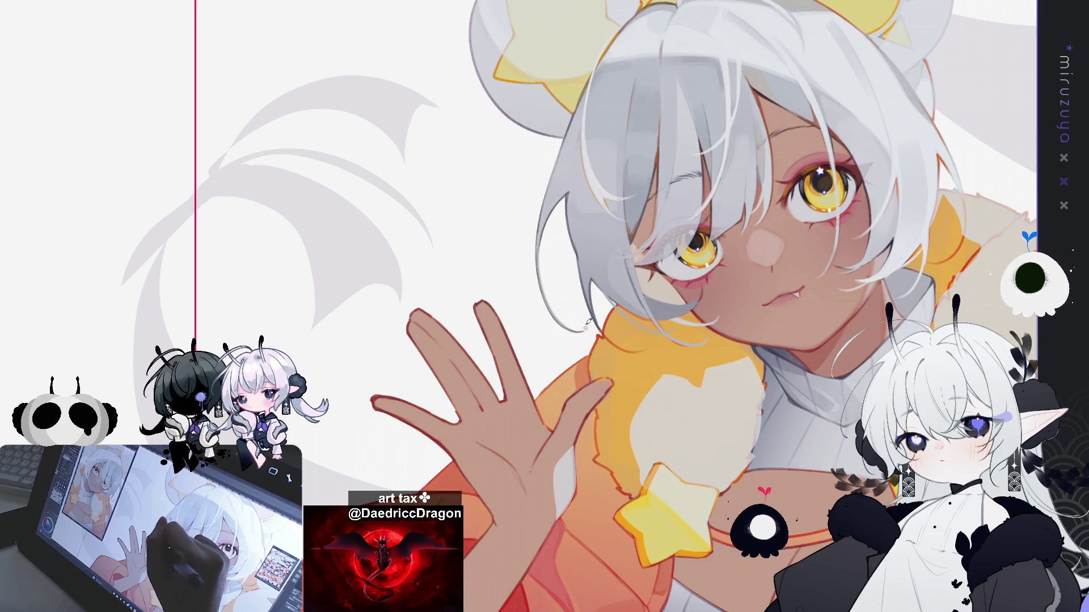
pyautogui.moveTo(562, 204); pyautogui.dragTo(451, 165)
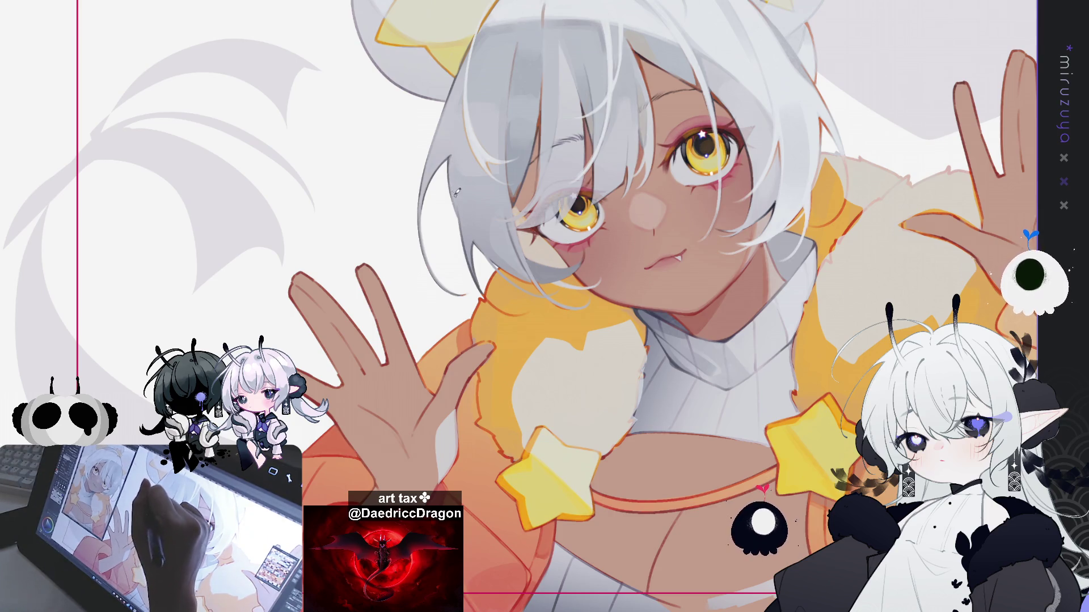
pyautogui.moveTo(451, 165); pyautogui.dragTo(468, 224)
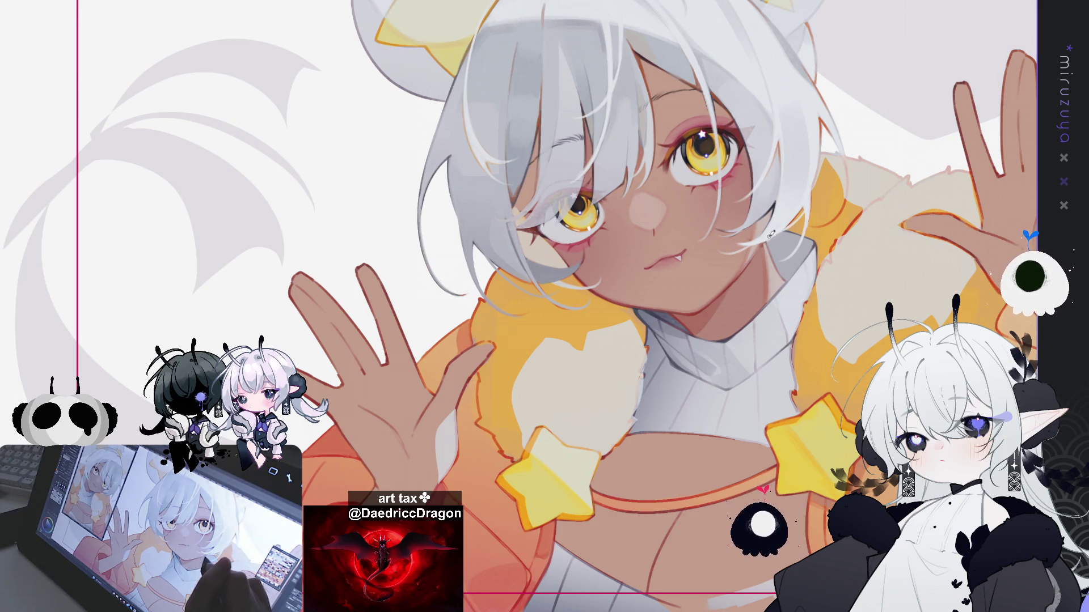
pyautogui.moveTo(777, 229); pyautogui.dragTo(767, 202)
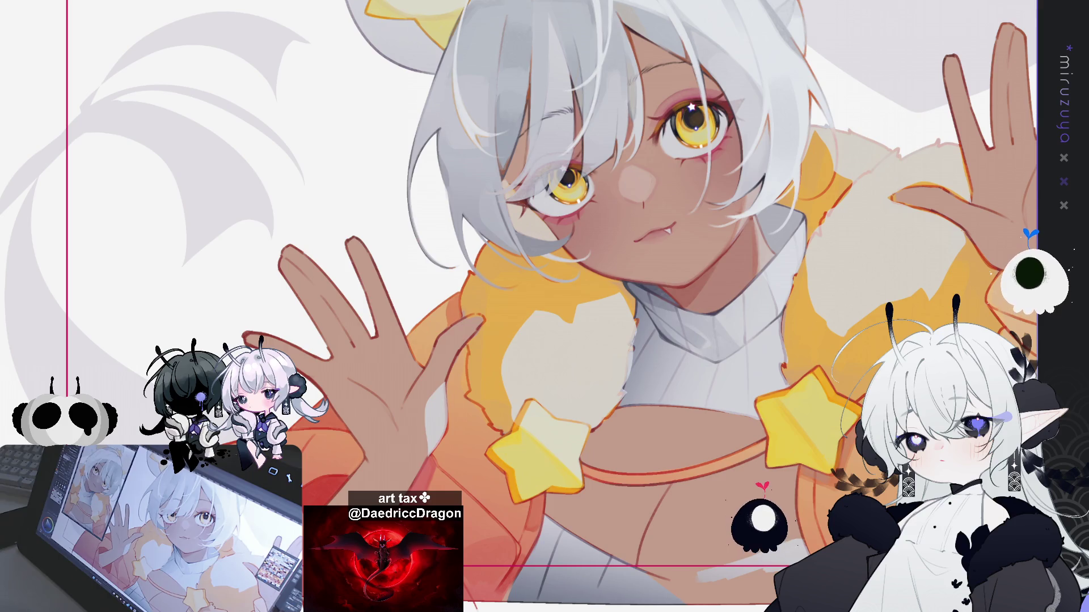
pyautogui.moveTo(430, 156); pyautogui.dragTo(394, 142)
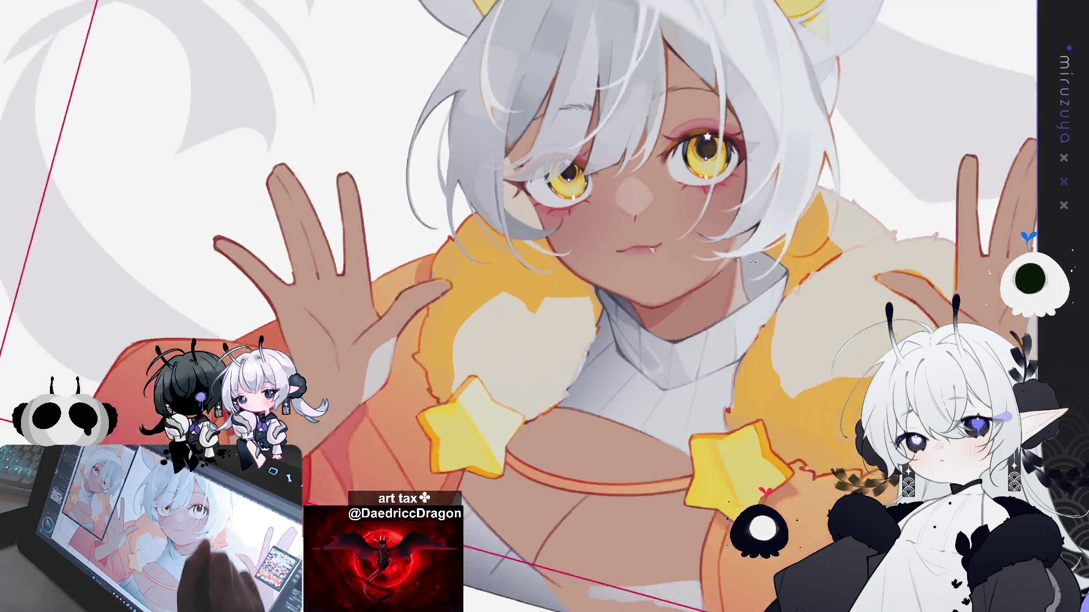
pyautogui.moveTo(469, 146); pyautogui.dragTo(653, 117)
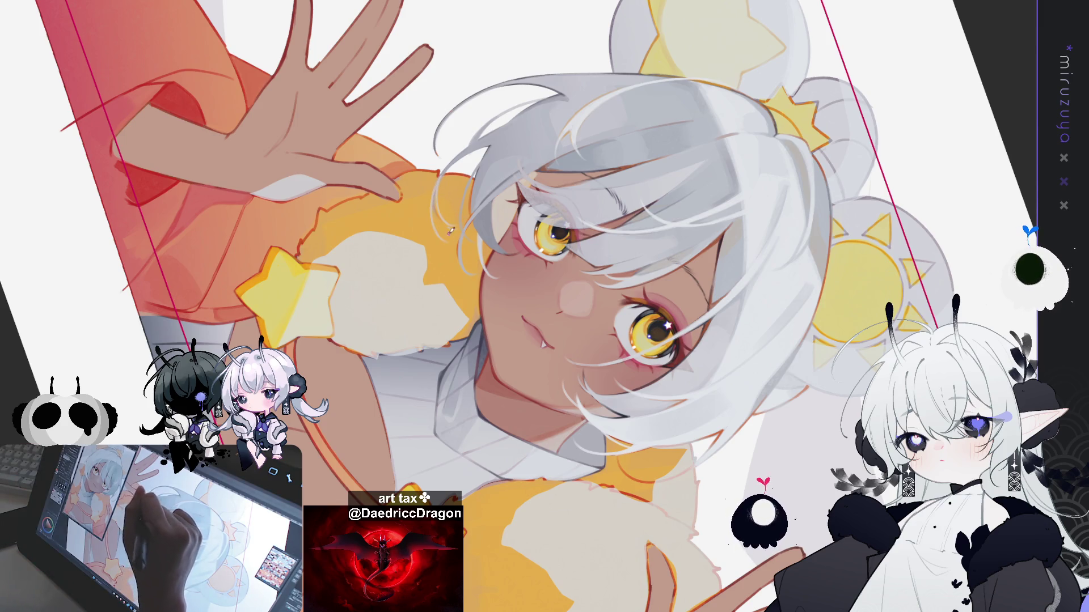
# - Paint another light hair-edge strand, check it mirrored, then reset the view upright
pyautogui.moveTo(444, 172); pyautogui.dragTo(455, 234)
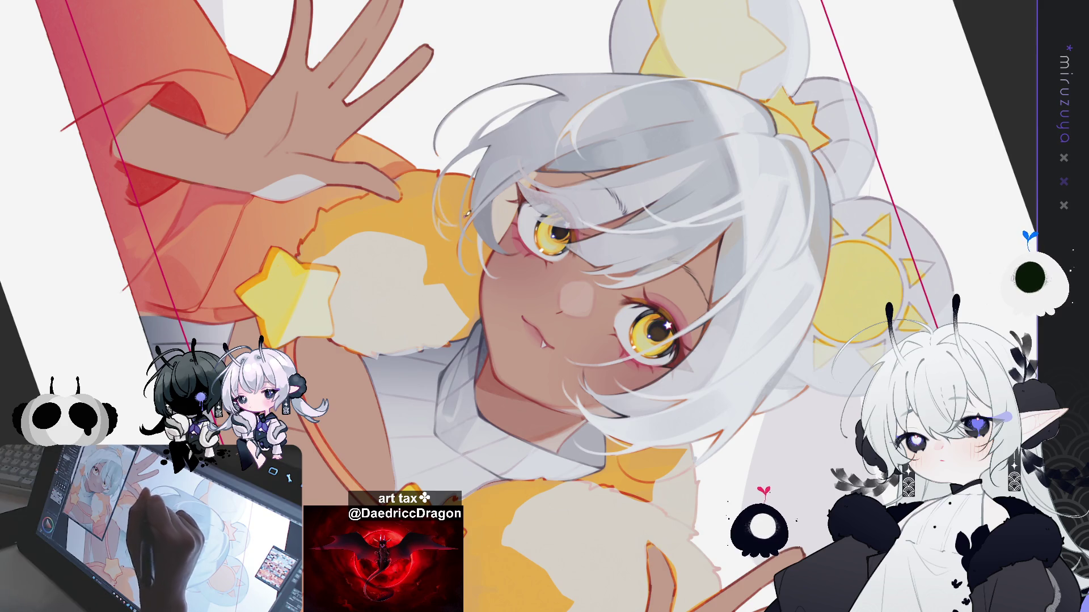
pyautogui.press('h')
pyautogui.press('h')
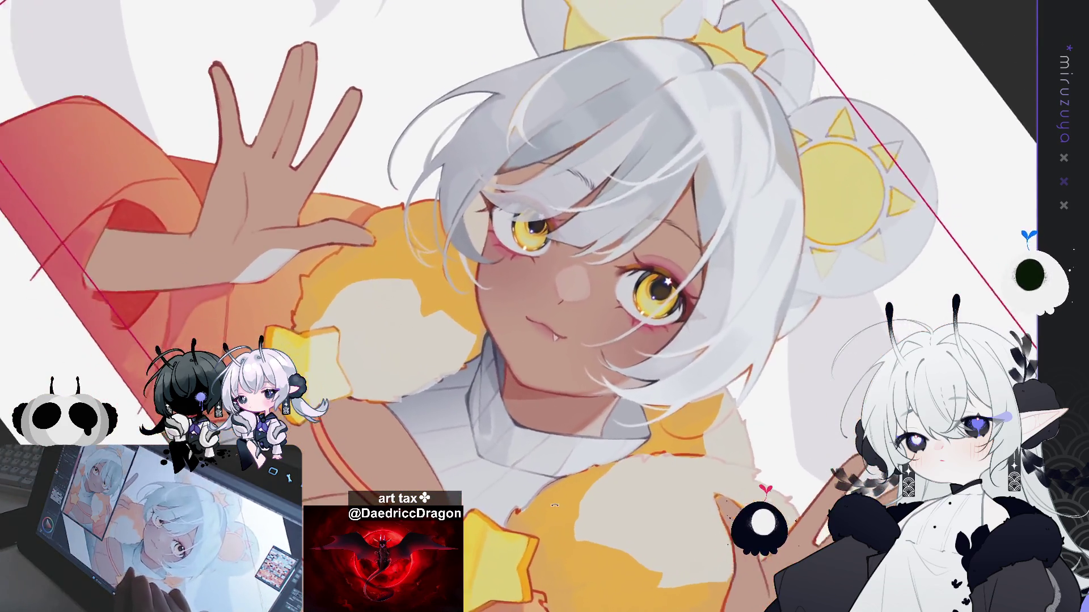
pyautogui.hotkey('ctrl', '0')
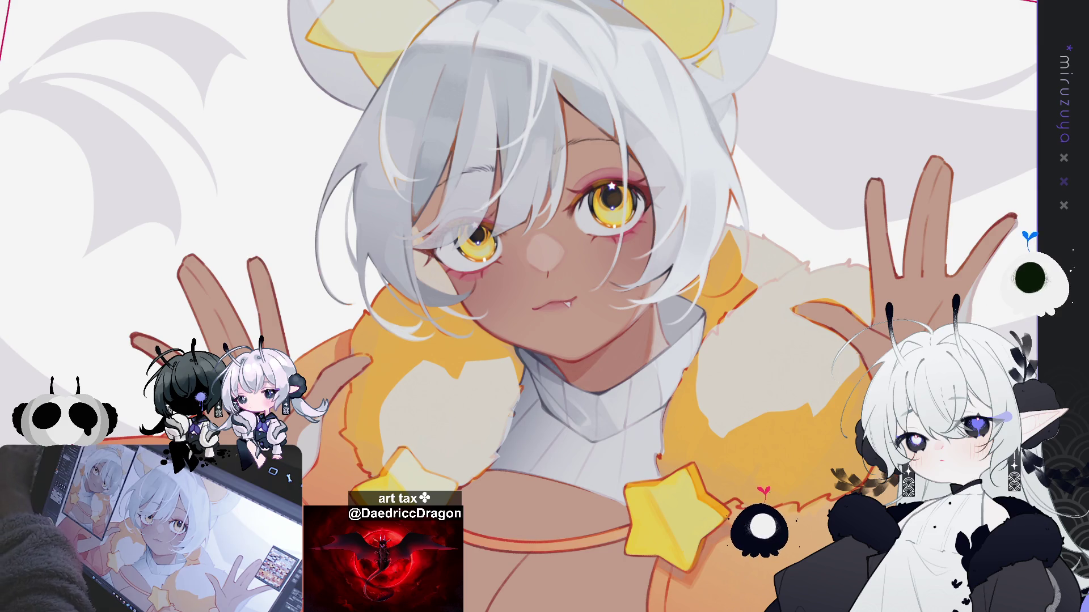
pyautogui.press('h')
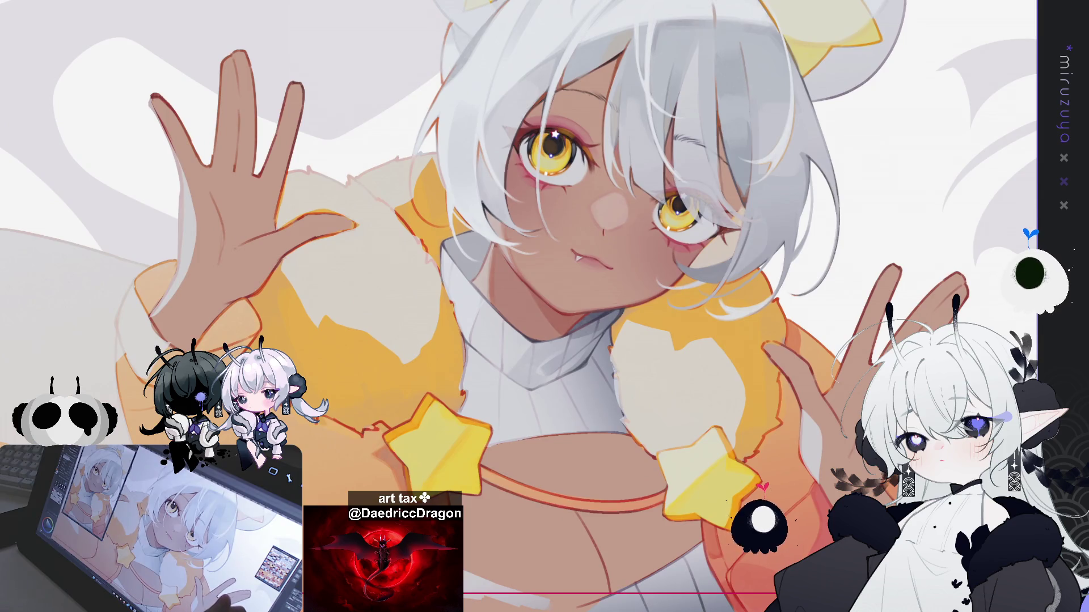
pyautogui.moveTo(854, 387); pyautogui.dragTo(815, 382)
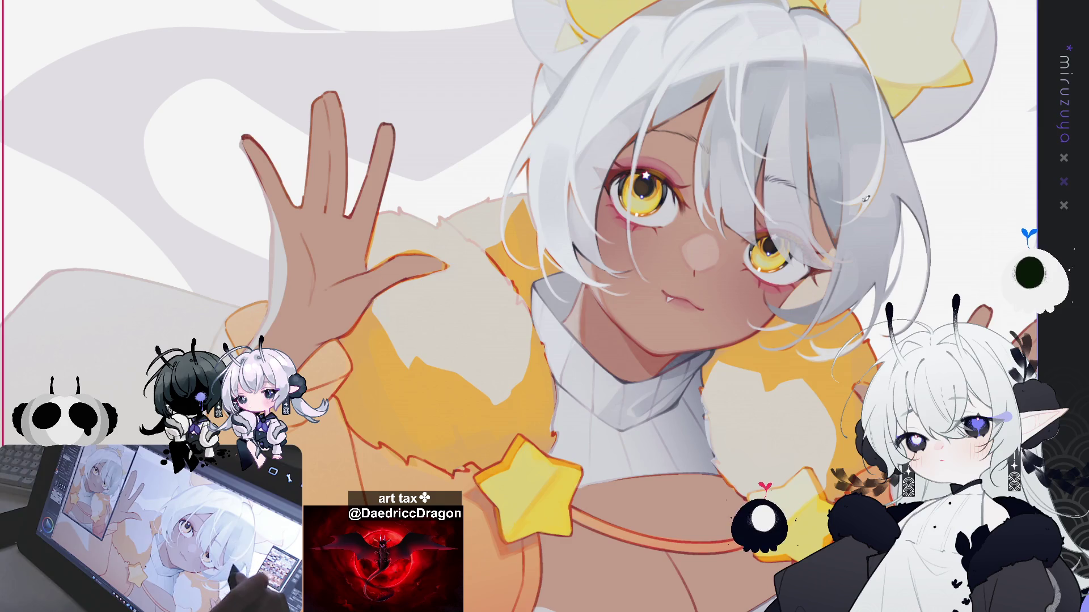
pyautogui.press('-')
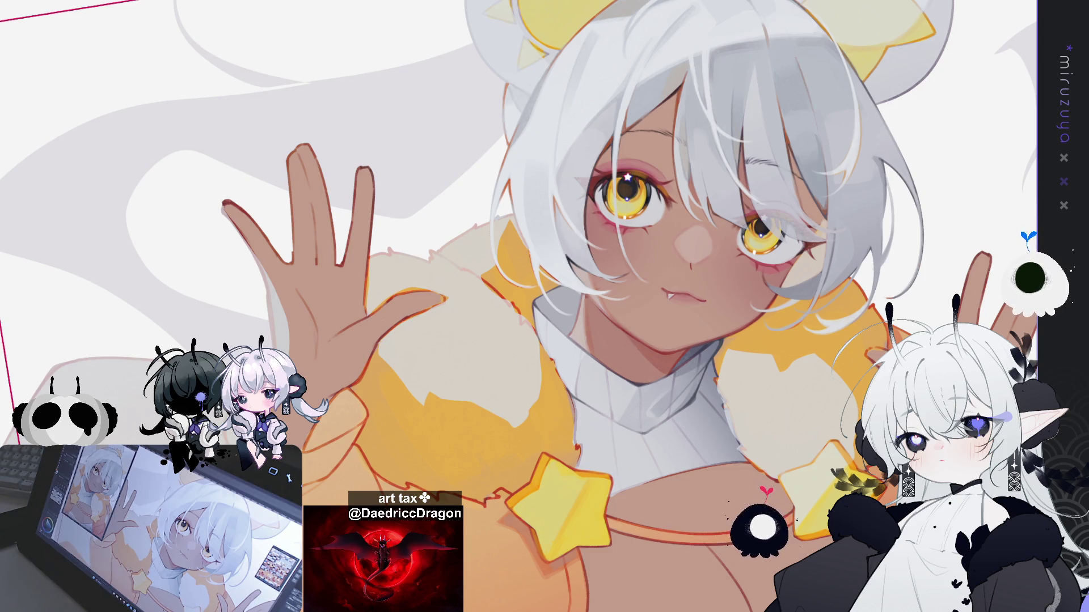
pyautogui.press('h')
pyautogui.press('h')
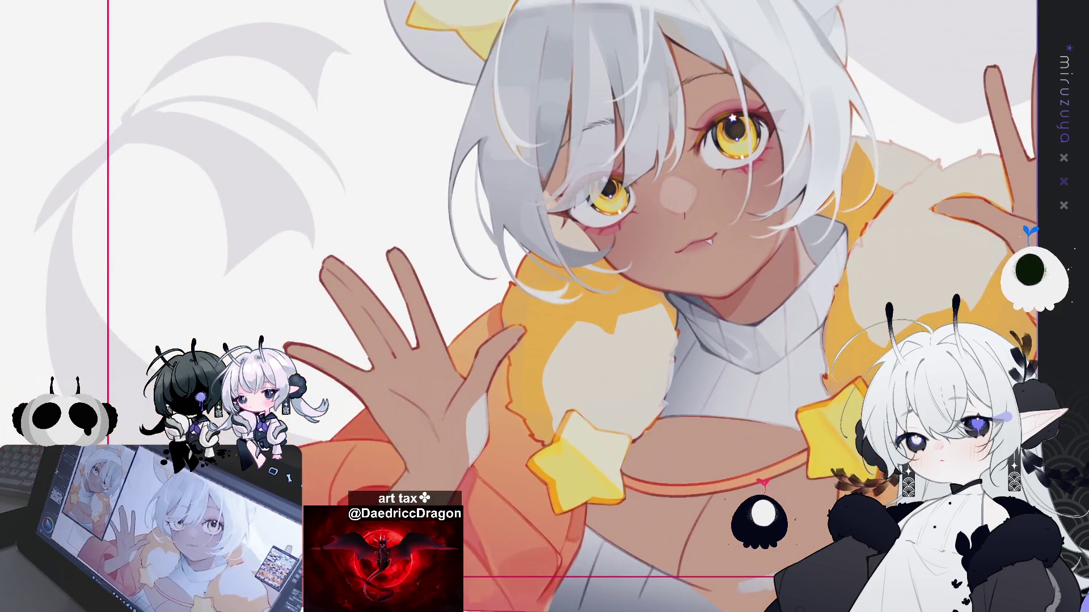
# - Shade the white hair's left edge with one faint darker stroke, then check it mirrored
pyautogui.press('^')
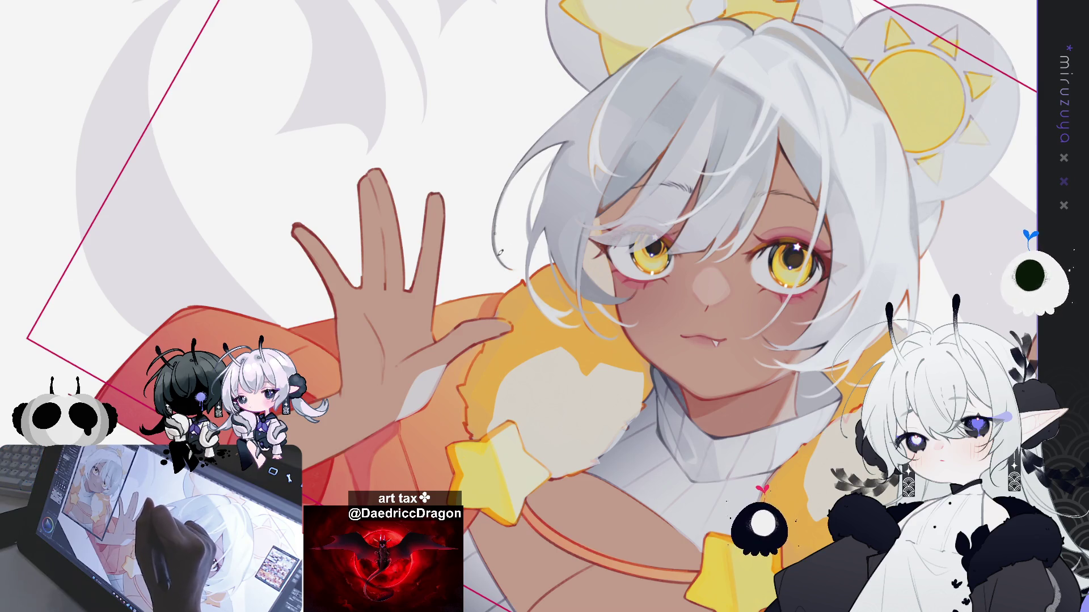
pyautogui.moveTo(499, 208); pyautogui.dragTo(522, 276)
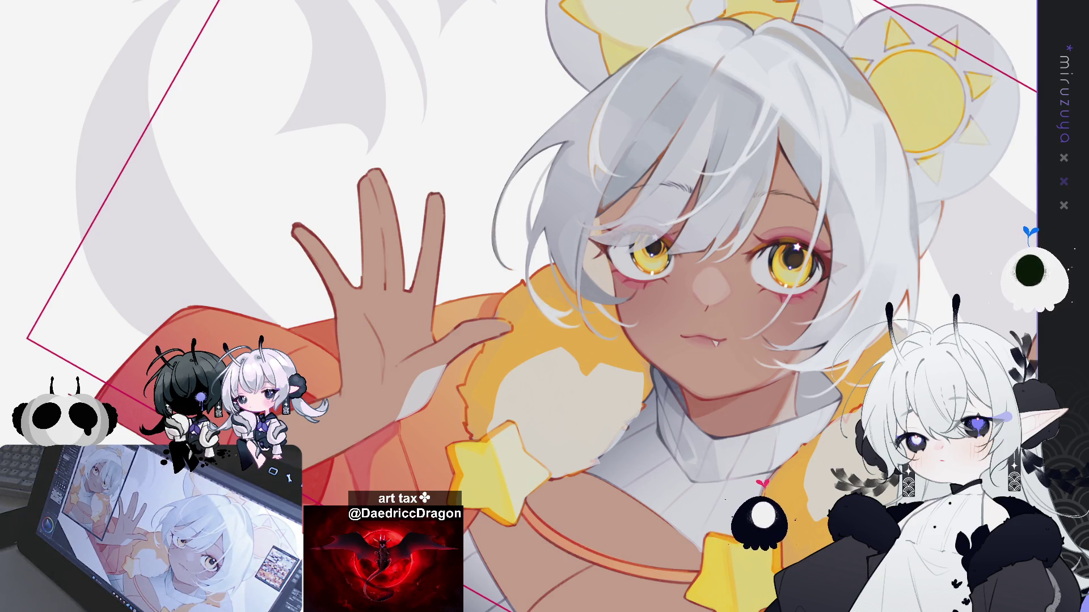
pyautogui.press('h')
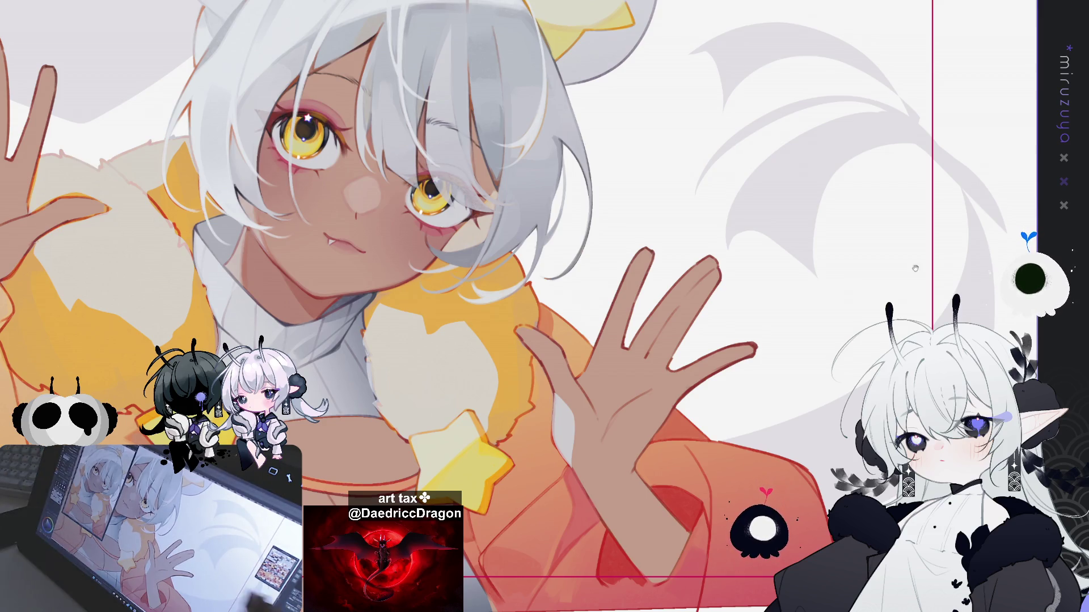
pyautogui.scroll(3, 518, 306)
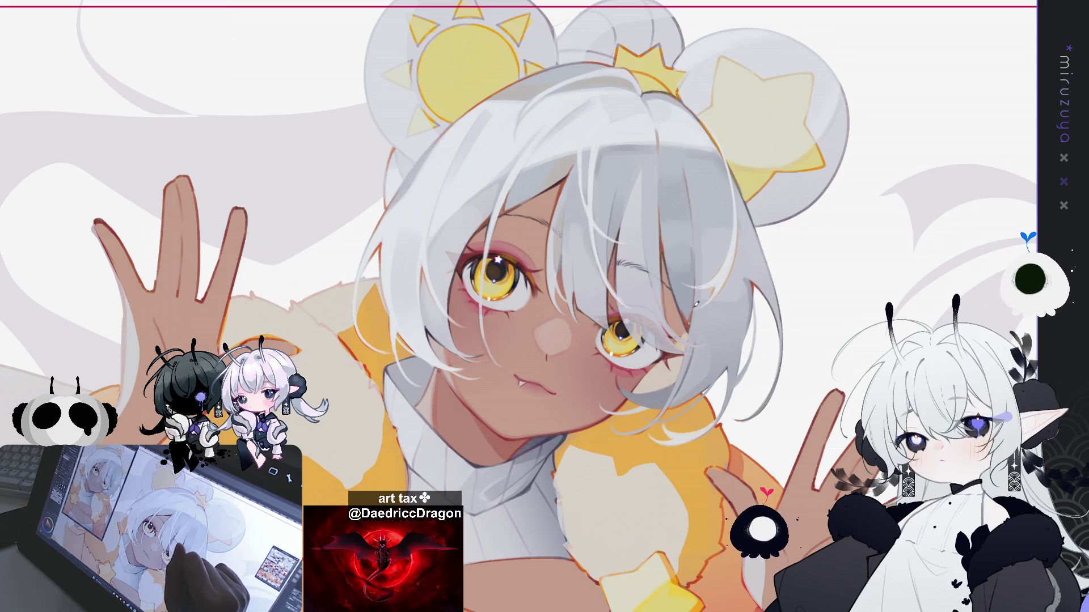
pyautogui.moveTo(788, 347); pyautogui.dragTo(870, 245)
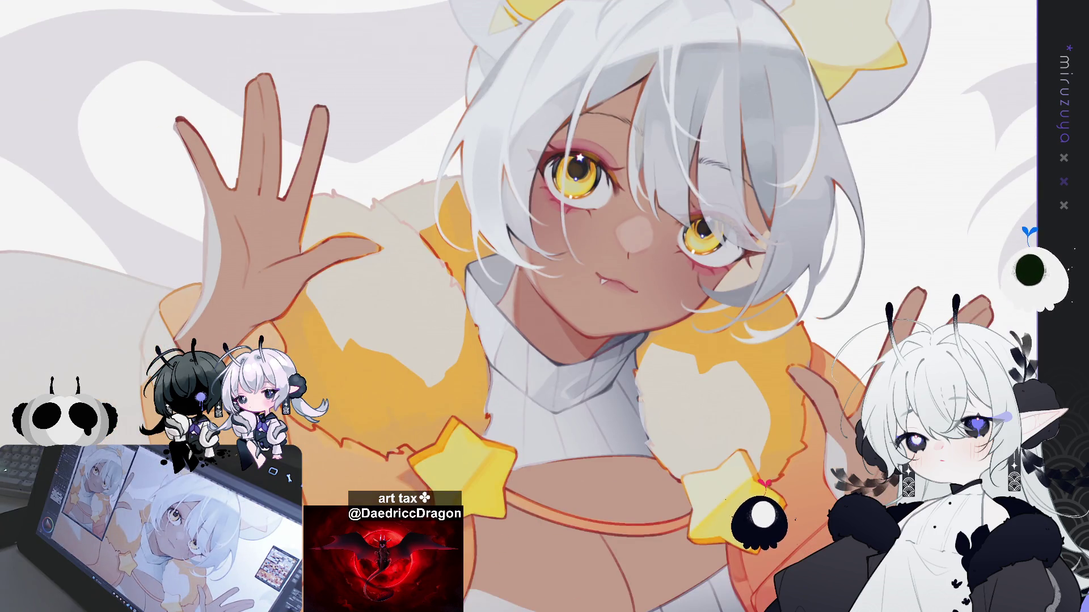
pyautogui.moveTo(545, 307); pyautogui.dragTo(522, 431)
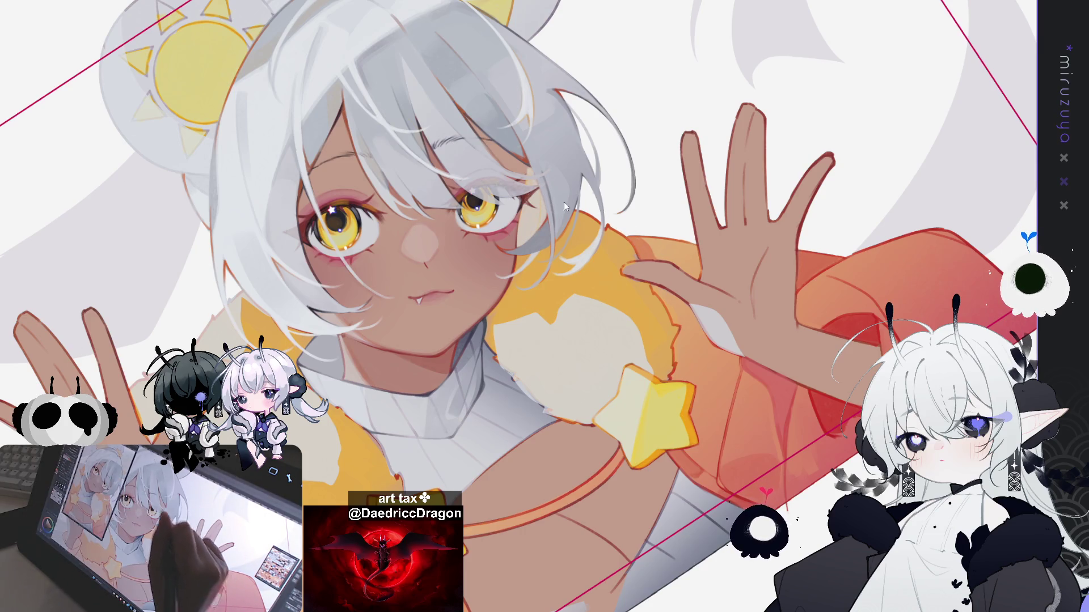
# - Draw a small ring earring on her ear, then tilt the view to frame the star bun
pyautogui.moveTo(539, 208)
pyautogui.mouseDown()
pyautogui.moveTo(542, 221)
pyautogui.moveTo(541, 204)
pyautogui.mouseUp()
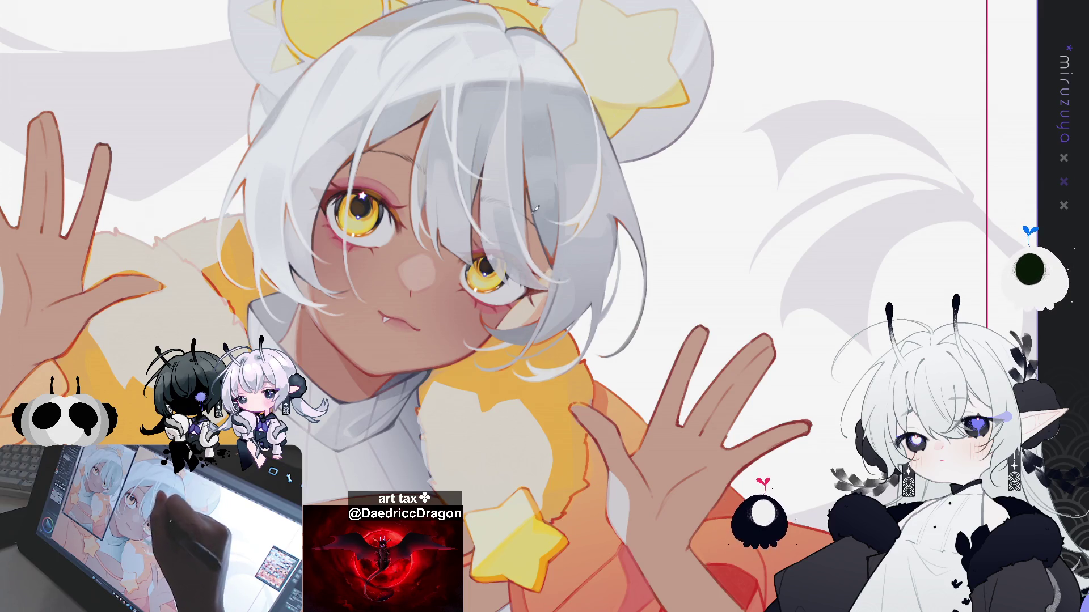
pyautogui.moveTo(536, 209)
pyautogui.mouseDown()
pyautogui.moveTo(715, 262)
pyautogui.moveTo(706, 297)
pyautogui.mouseUp()
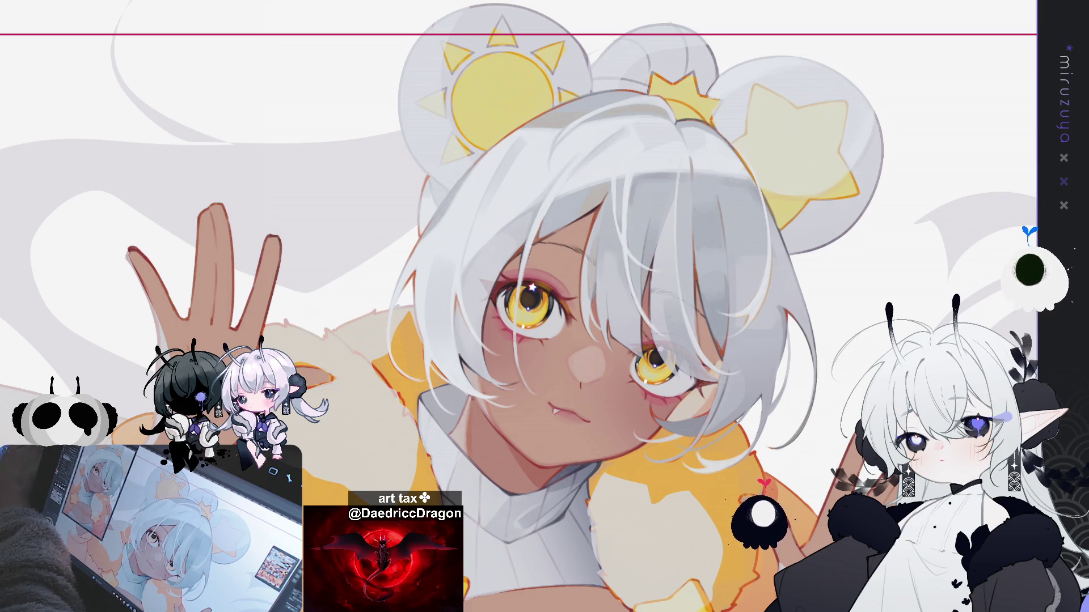
pyautogui.moveTo(711, 415)
pyautogui.mouseDown()
pyautogui.moveTo(711, 473)
pyautogui.moveTo(648, 473)
pyautogui.moveTo(742, 374)
pyautogui.mouseUp()
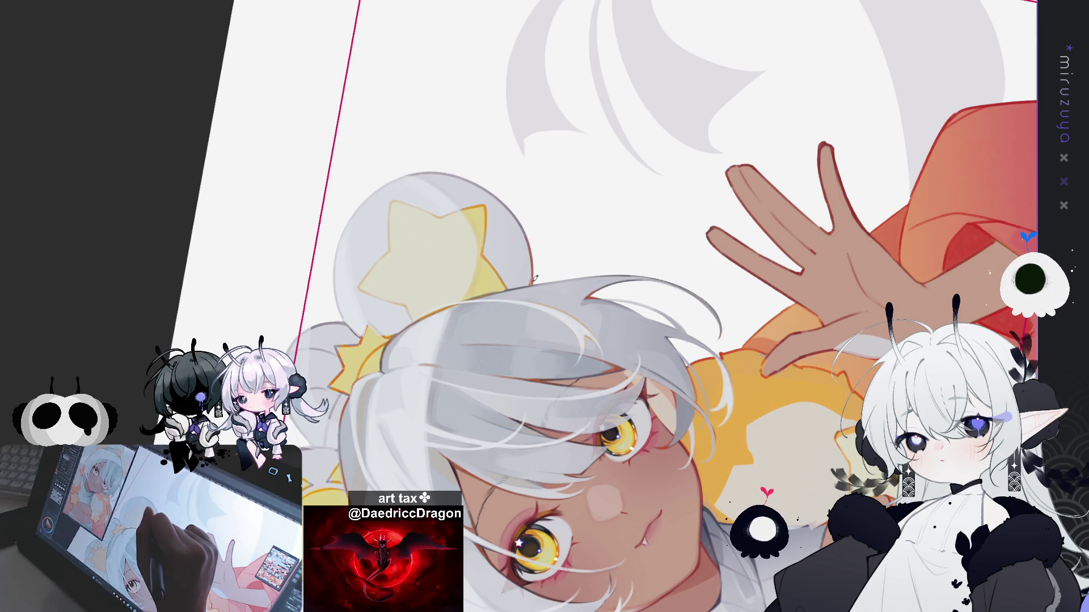
pyautogui.moveTo(518, 210); pyautogui.dragTo(555, 146)
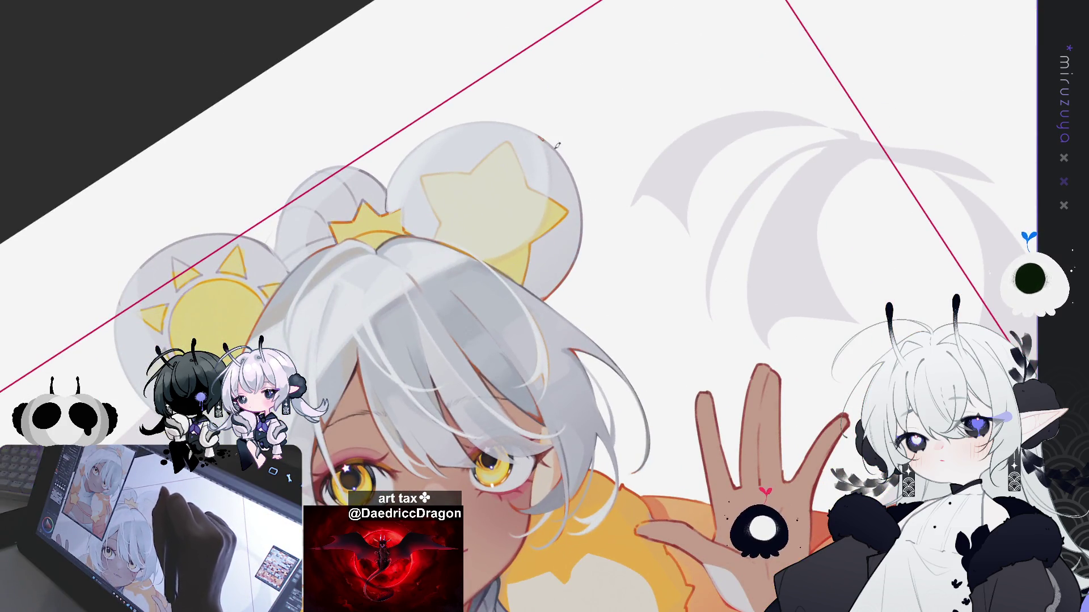
pyautogui.moveTo(584, 205)
pyautogui.mouseDown()
pyautogui.moveTo(522, 171)
pyautogui.moveTo(460, 201)
pyautogui.mouseUp()
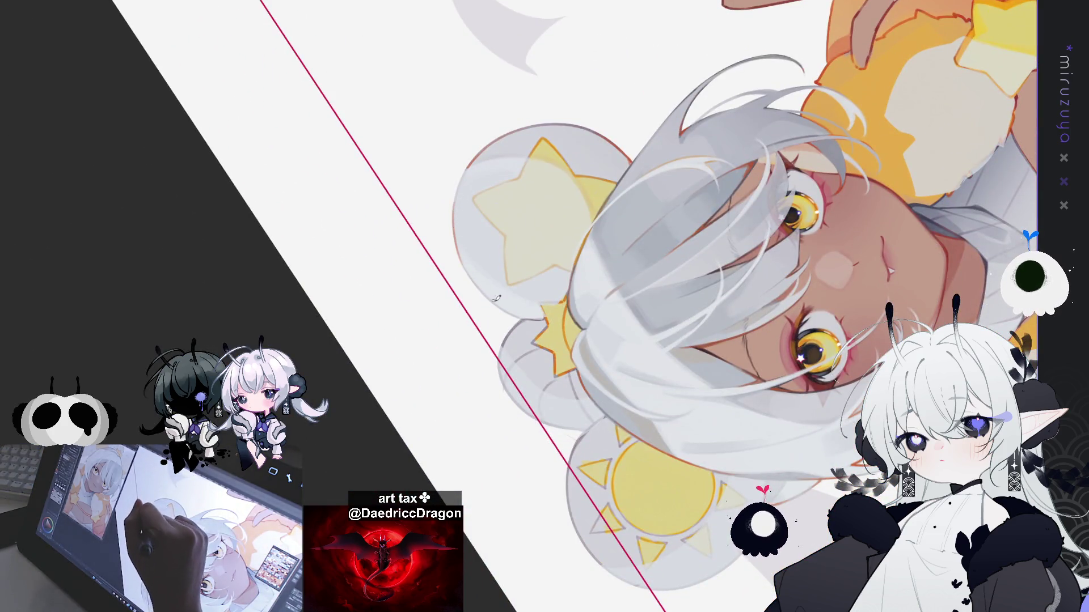
pyautogui.moveTo(672, 196); pyautogui.dragTo(526, 294)
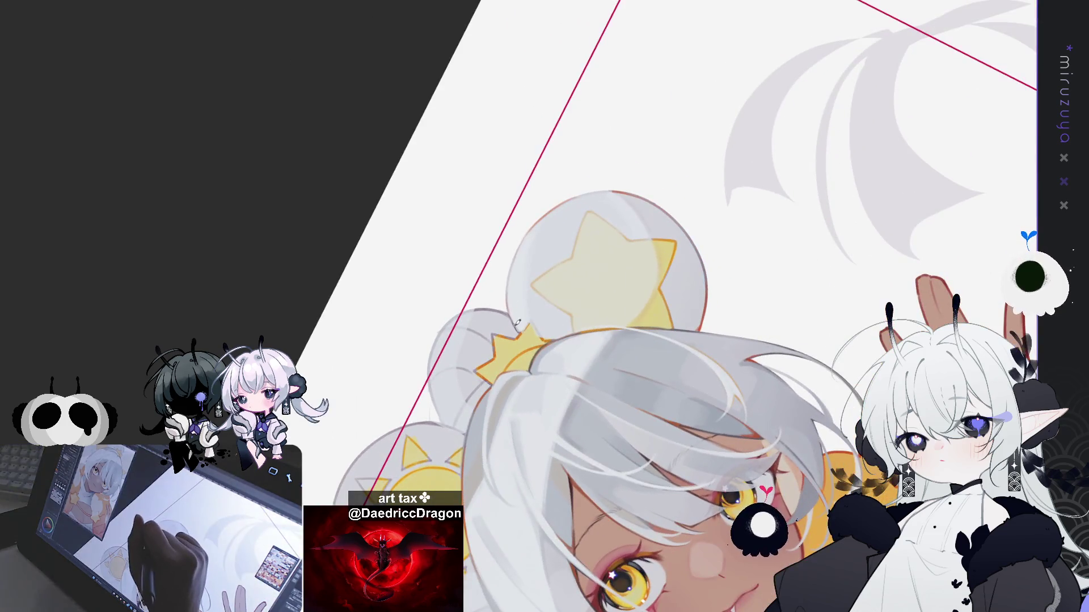